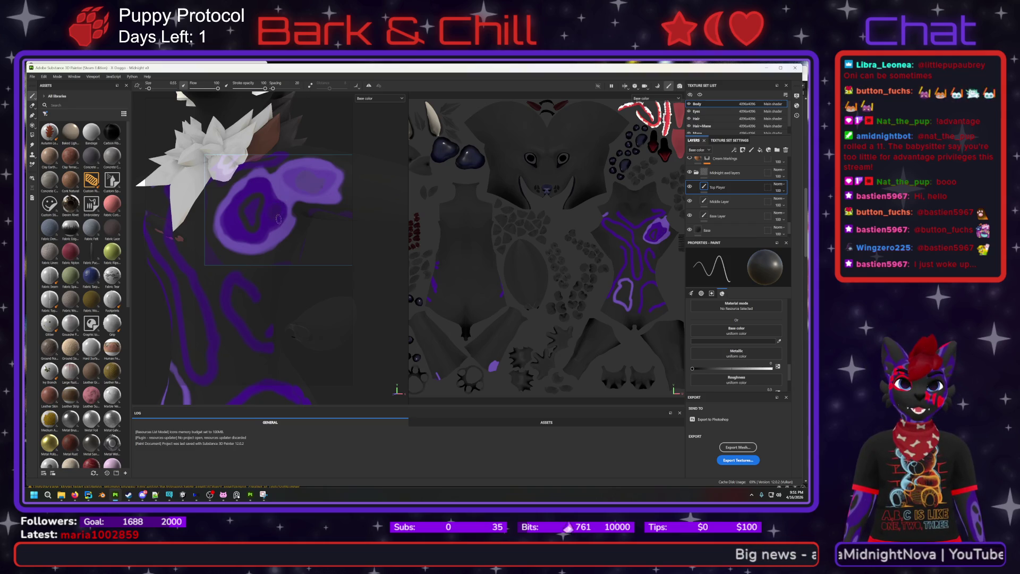
- Give the Middle Layer the dark purple paint colour 3D1280, then reselect the Top Player layer
left_click(721, 202)
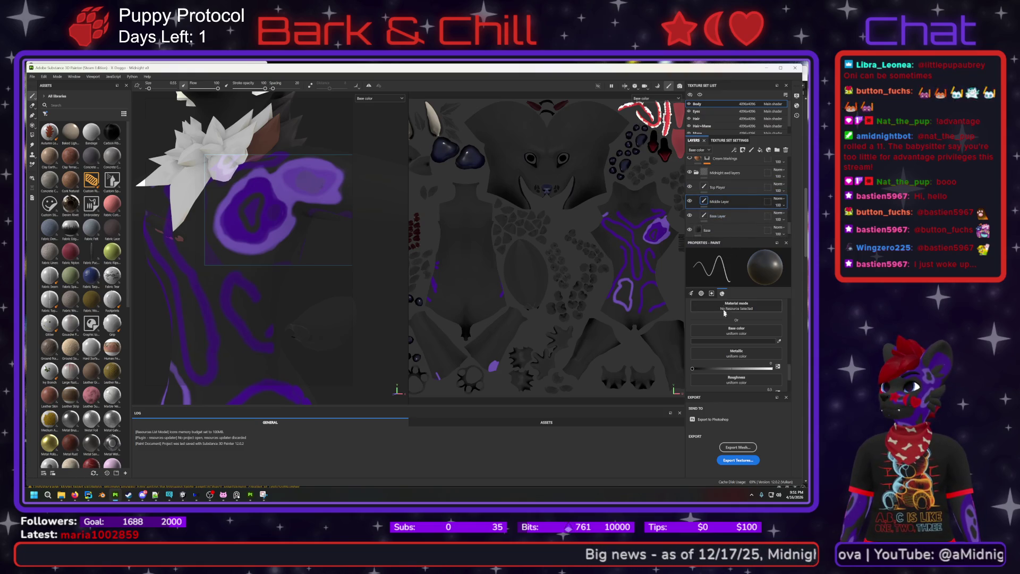
left_click(737, 341)
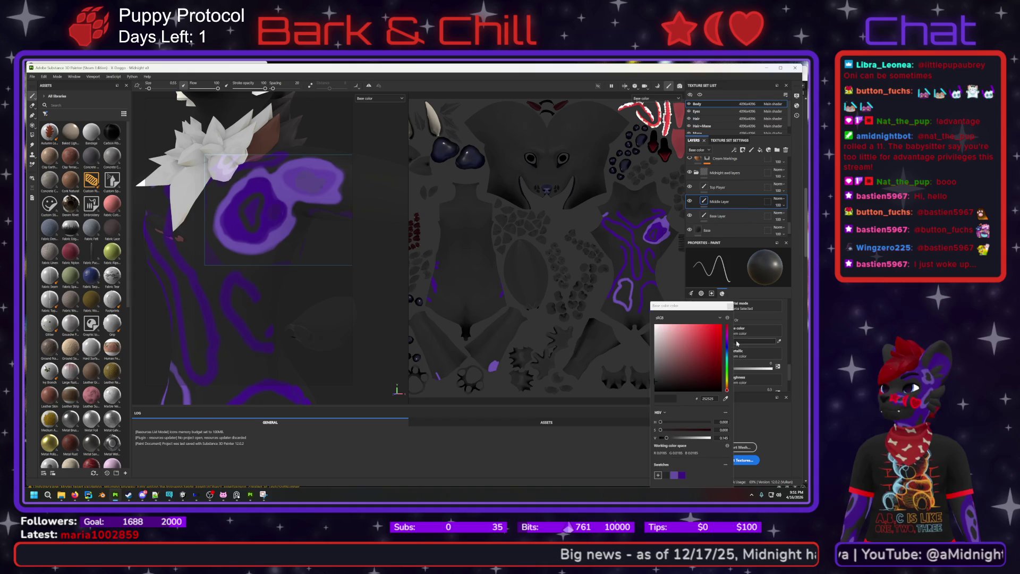
left_click(676, 475)
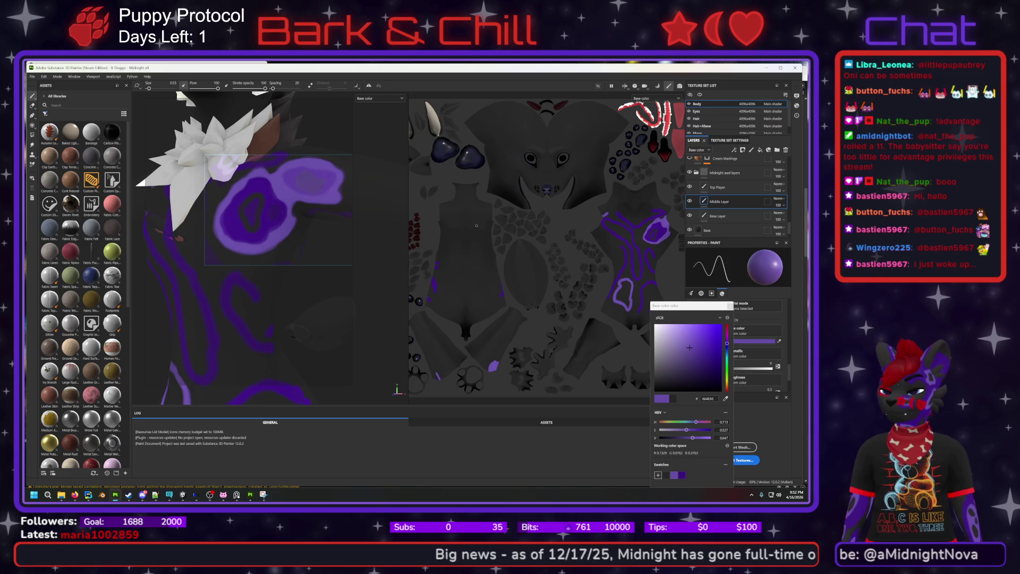
left_click(683, 476)
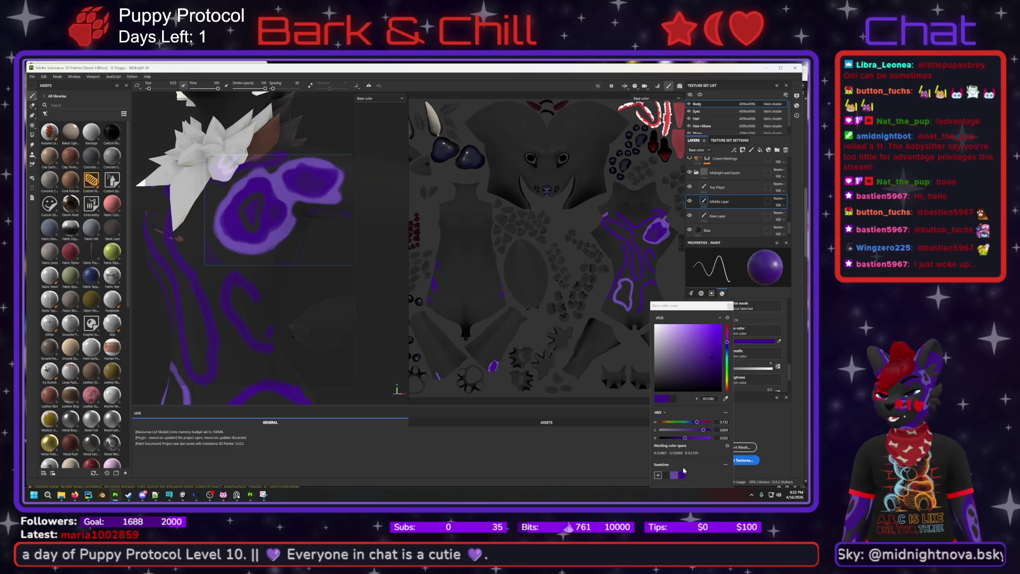
left_click(667, 475)
left_click(723, 187)
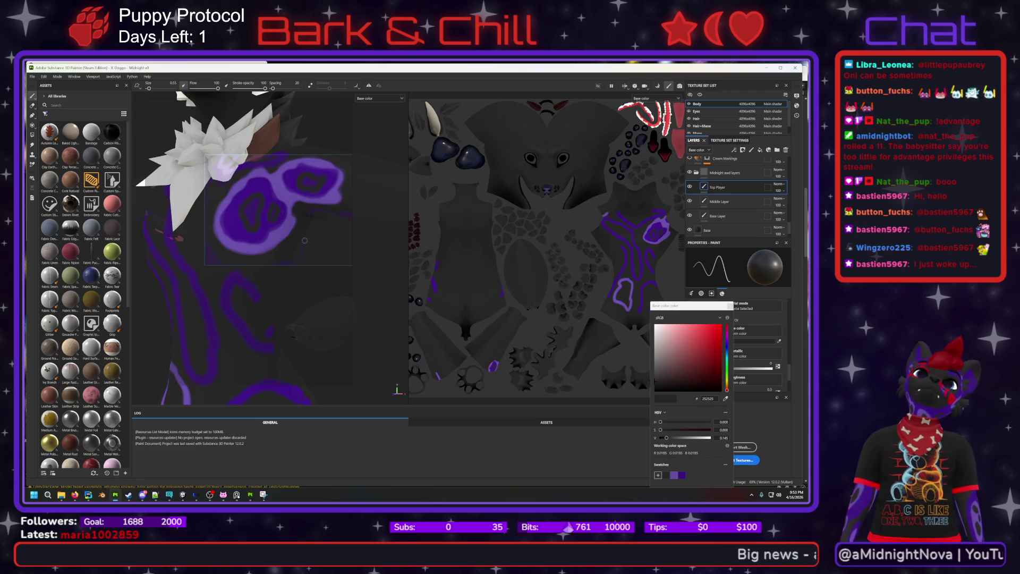
- Toggle the reference overlay's click-through and set the paint colour to dark purple
key("ctrl+t")
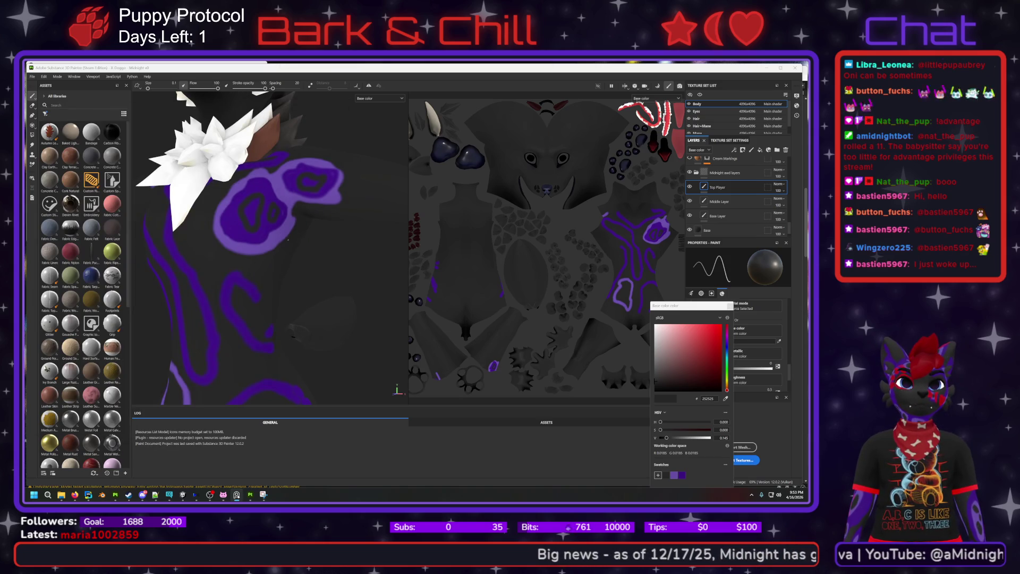
scroll(296, 320, "up", 4)
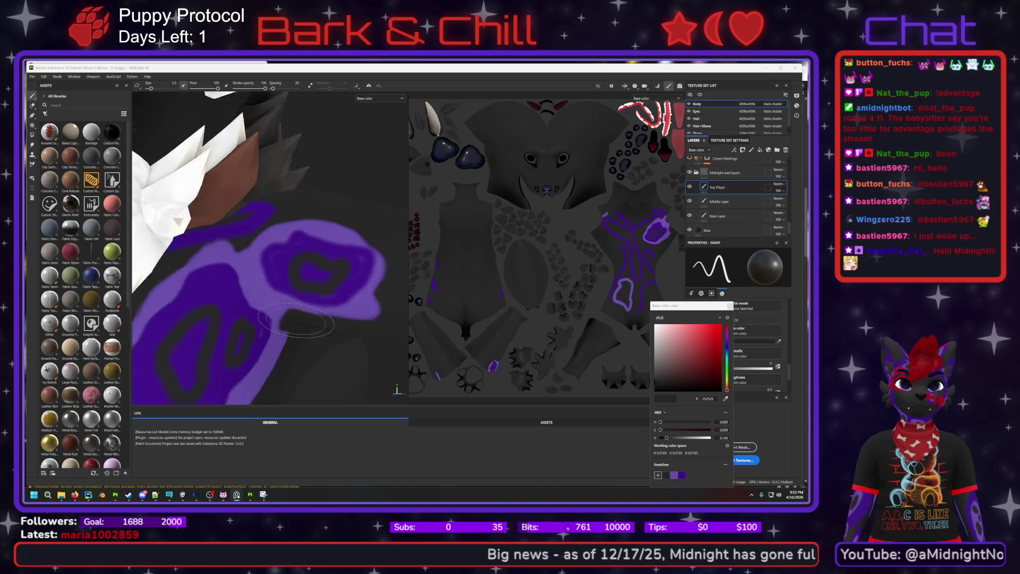
scroll(296, 321, "up", 4)
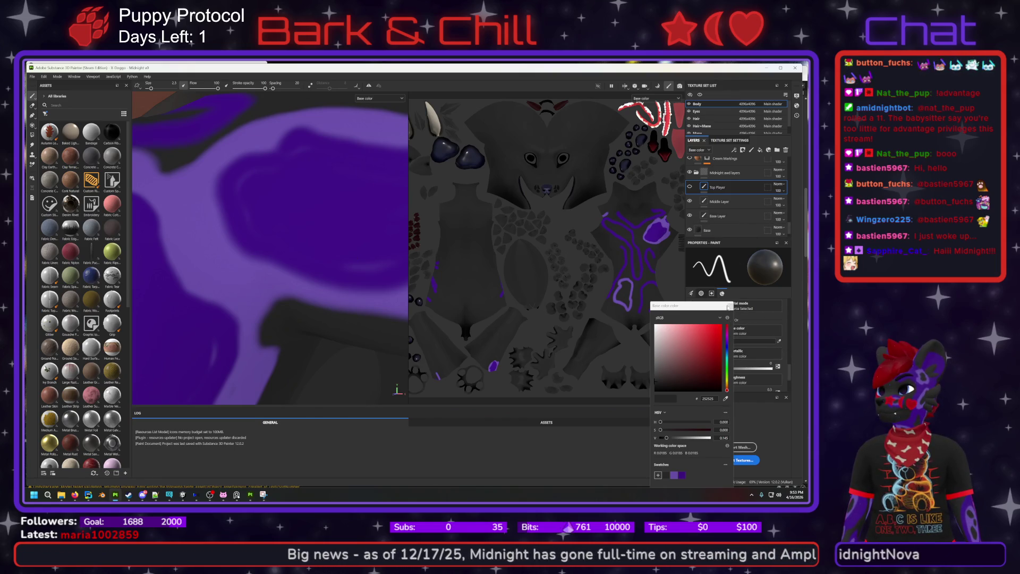
left_click(677, 476)
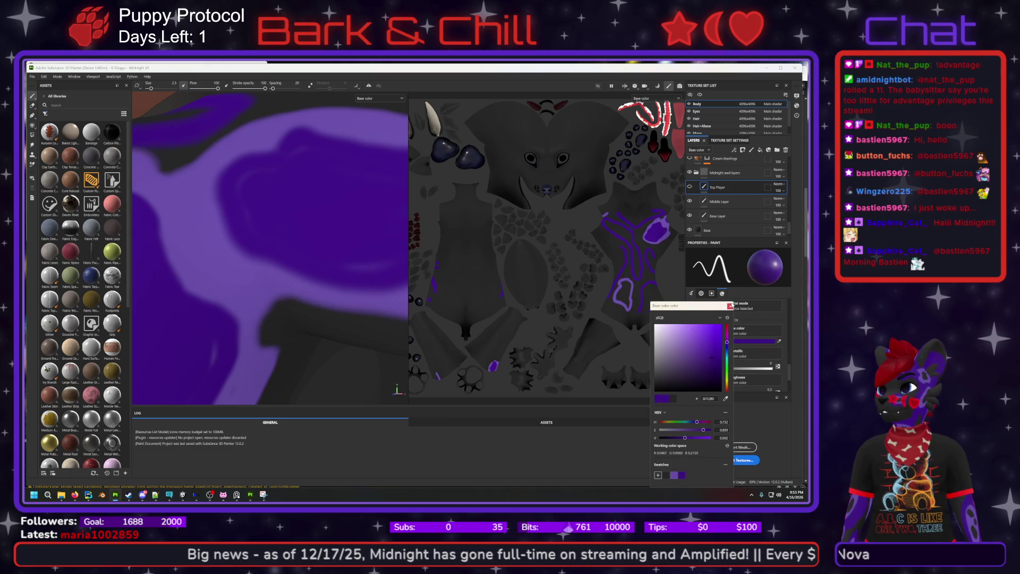
left_click(730, 306)
- Shrink the brush to 0.55, switch to Middle Layer, and nudge the size to 0.84
scroll(762, 350, "up", 10)
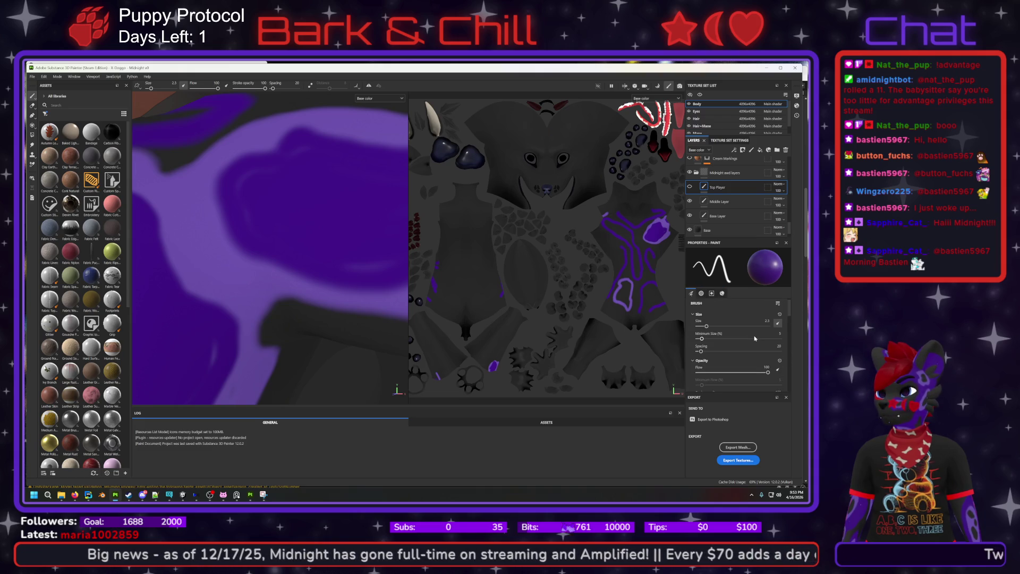
left_click_drag(705, 328, 702, 329)
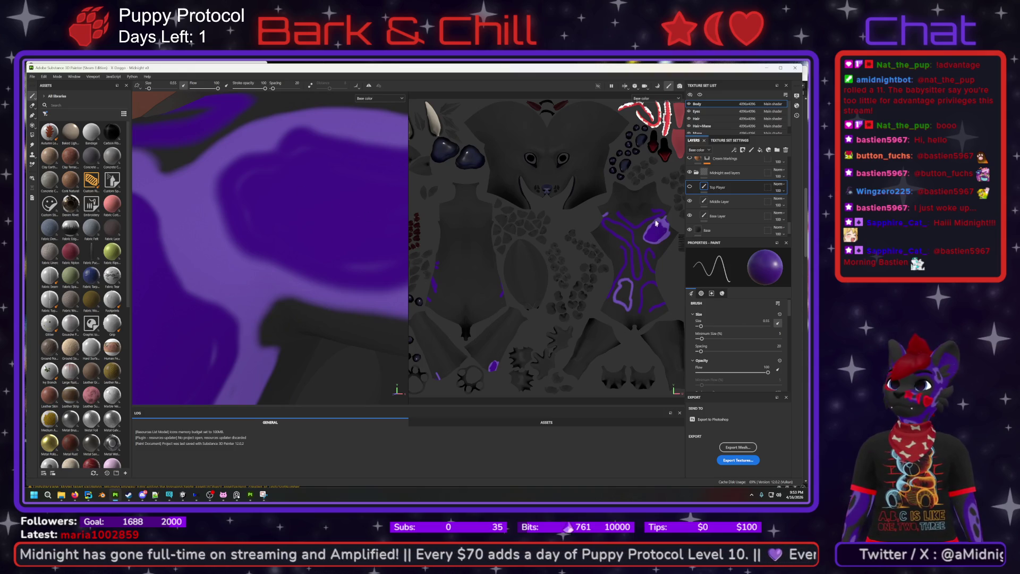
left_click(729, 202)
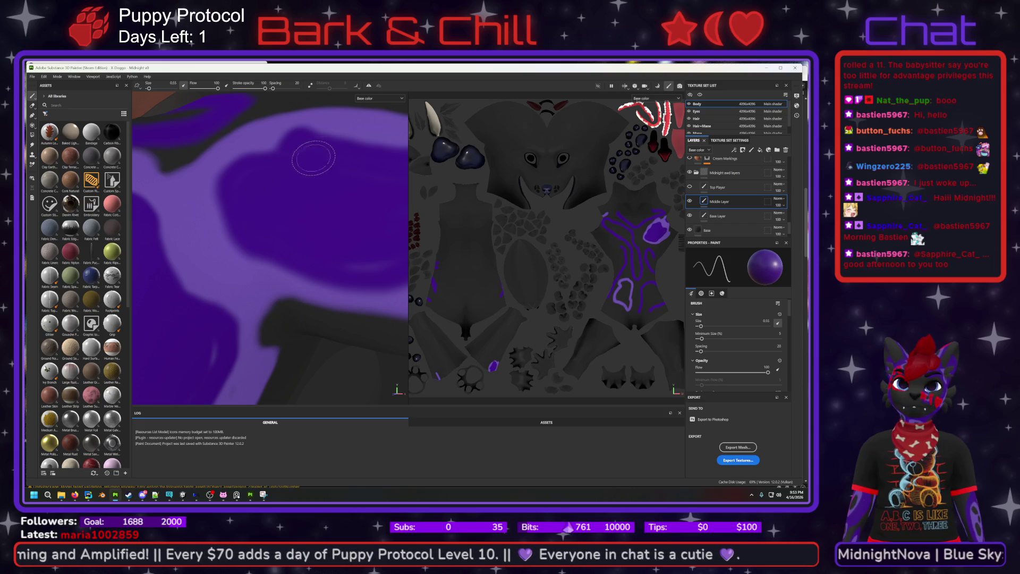
key("bracketright")
key("bracketright")
key("bracketright")
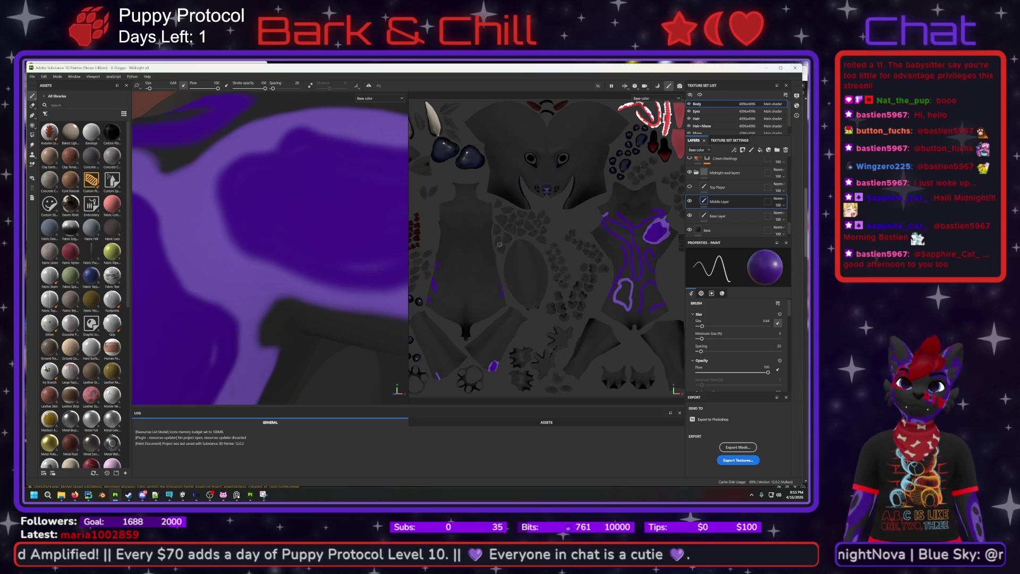
- Shrink the brush to 0.32, then resize it in the viewport to about 1.36
left_click_drag(703, 328, 700, 327)
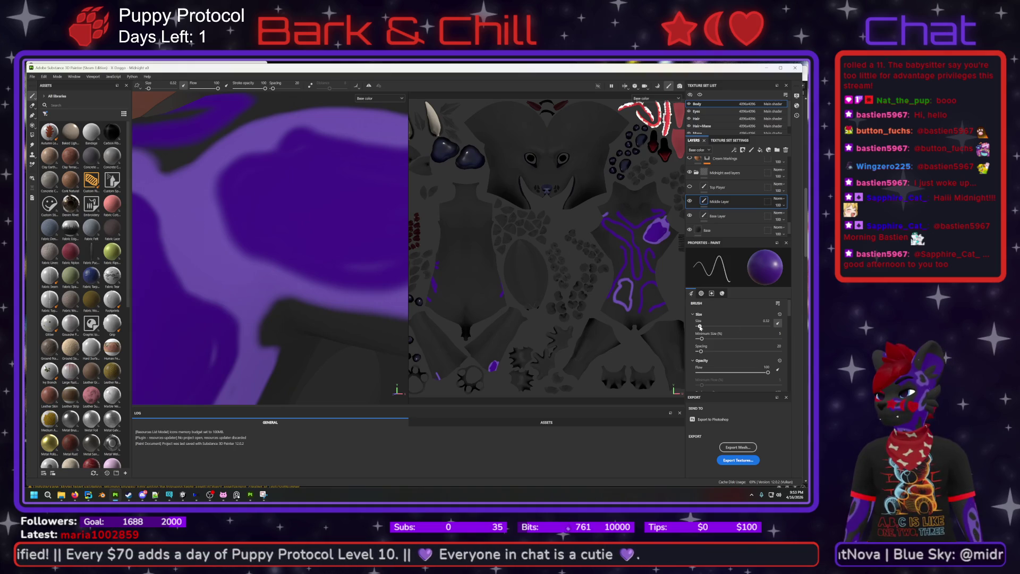
scroll(282, 183, "up", 3)
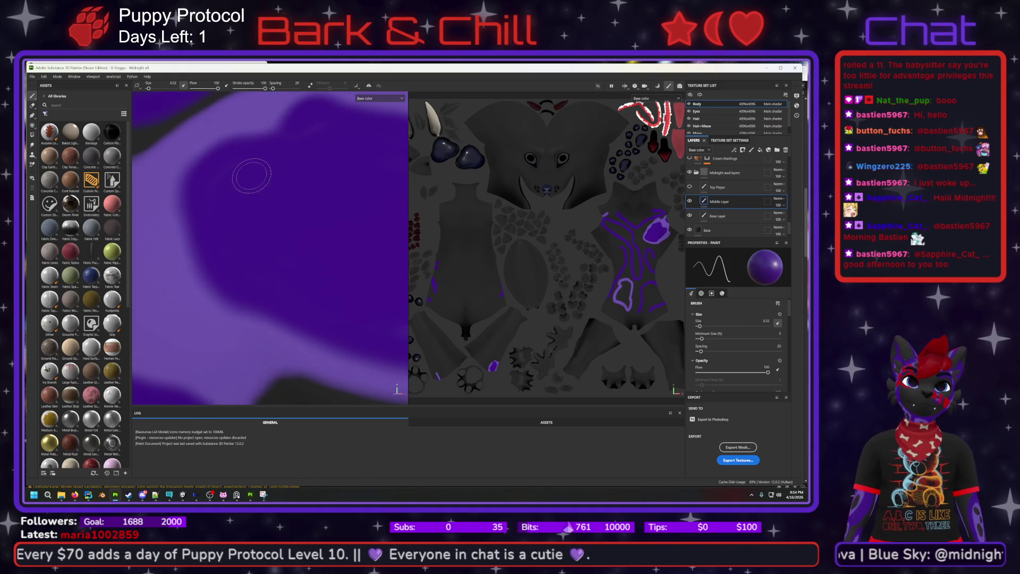
mouse_move(319, 232)
right_mouse_down("ctrl")
mouse_move(351, 231)
mouse_move(287, 232)
right_mouse_up("ctrl")
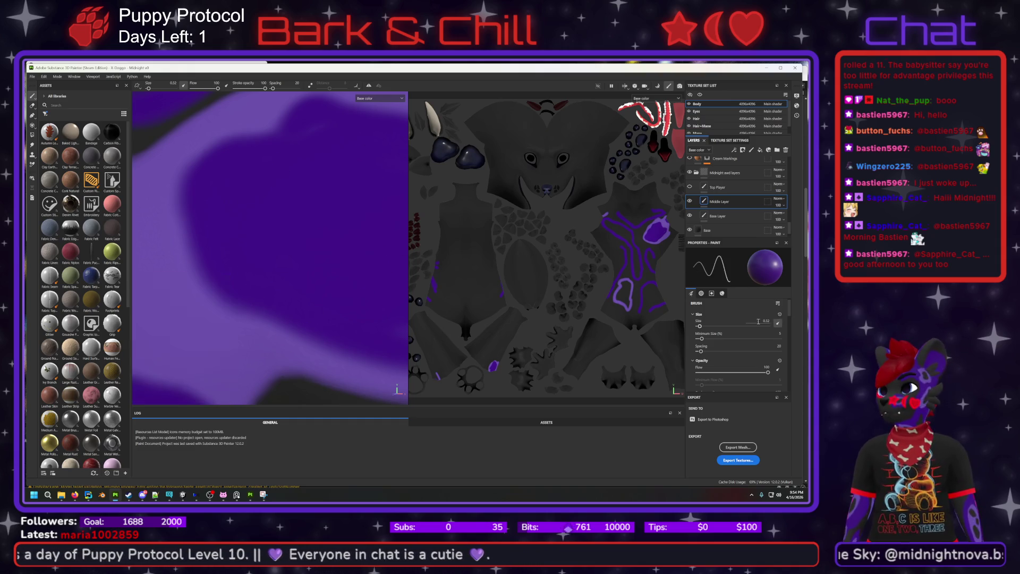
- Pan the close-up view around the purple shoulder marking
scroll(337, 249, "down", 3)
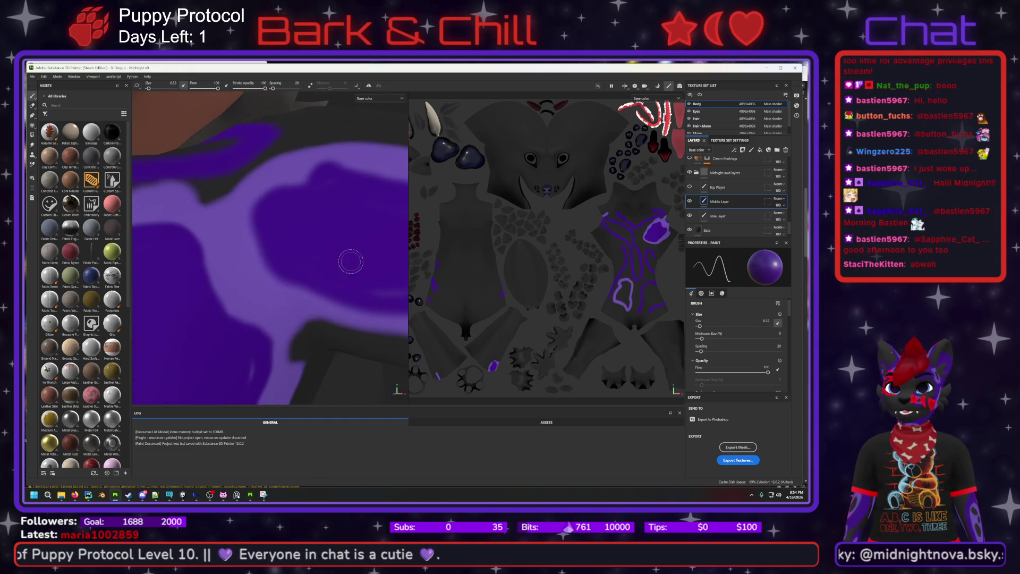
scroll(231, 202, "up", 5)
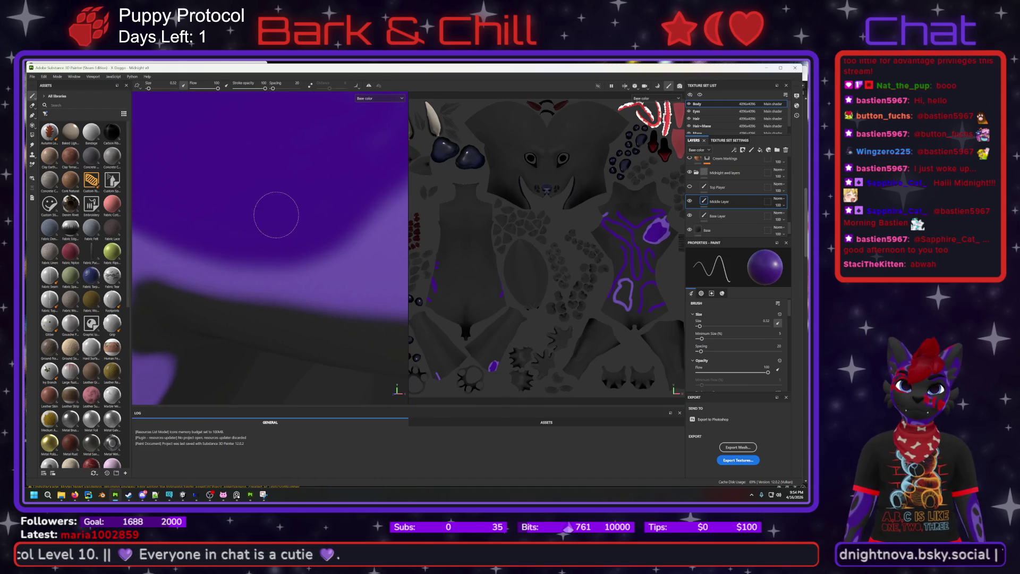
mouse_move(307, 191)
middle_mouse_down()
mouse_move(318, 171)
mouse_move(303, 183)
mouse_move(263, 316)
middle_mouse_up()
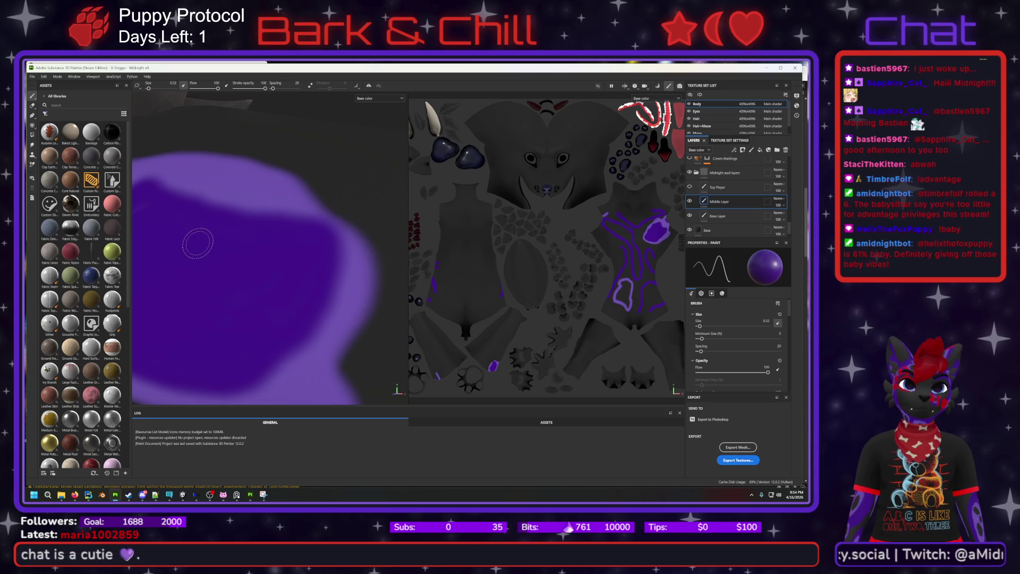
mouse_move(326, 293)
middle_mouse_down()
mouse_move(365, 285)
mouse_move(353, 258)
middle_mouse_up()
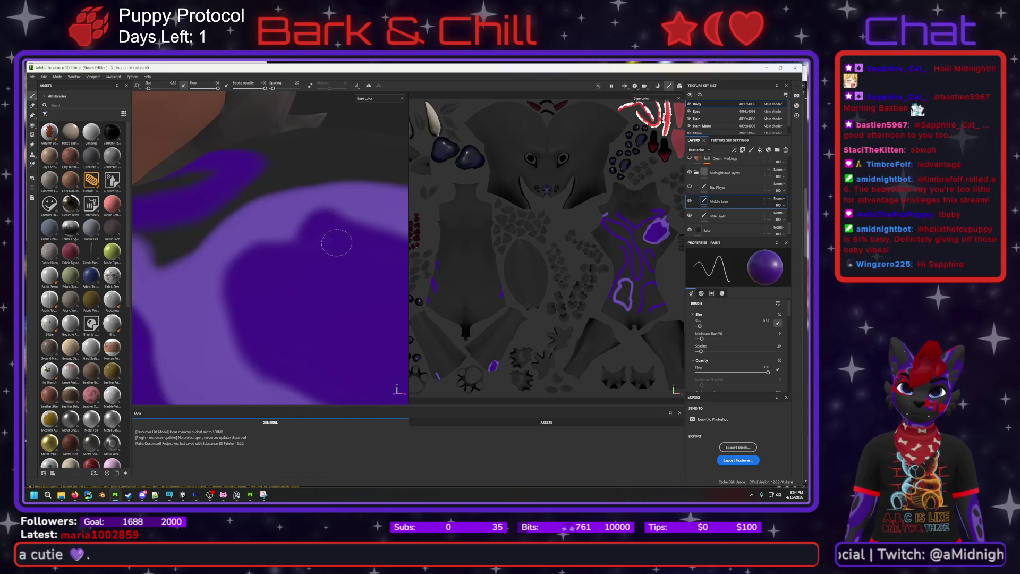
mouse_move(301, 314)
middle_mouse_down()
mouse_move(256, 254)
mouse_move(282, 209)
middle_mouse_up()
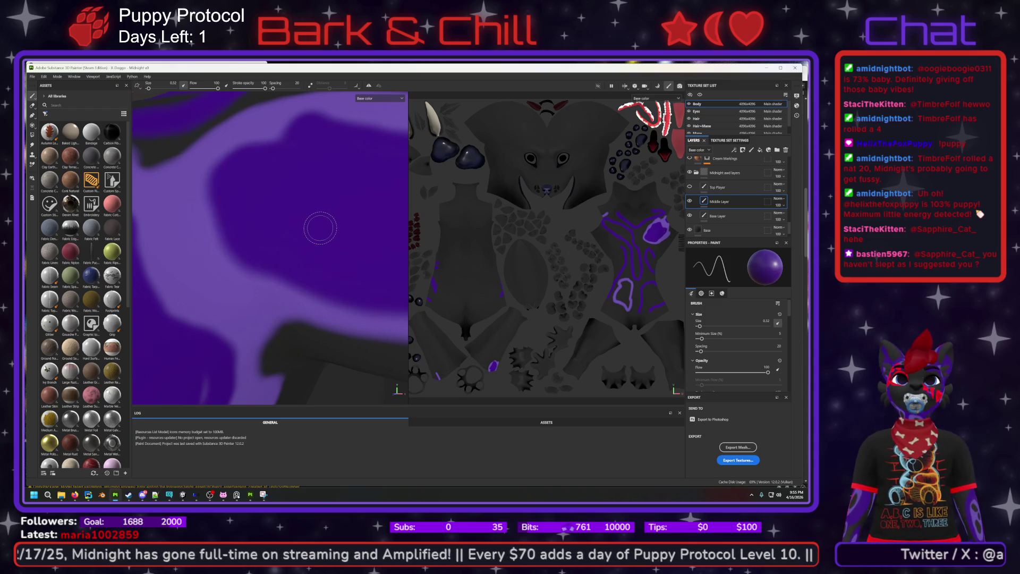
key("ctrl")
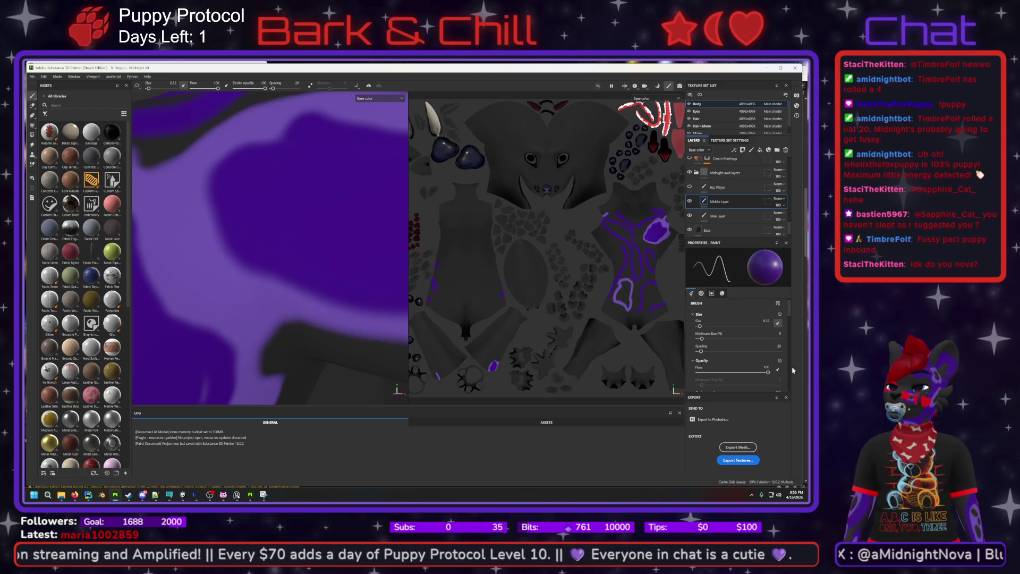
scroll(792, 330, "down", 5)
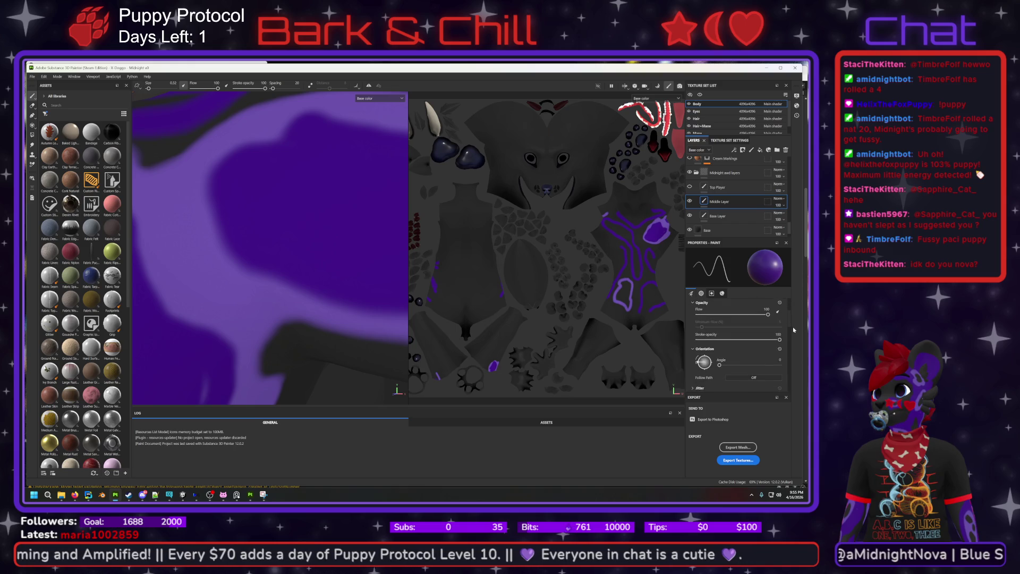
- Set brush hardness to 0.51, then orbit and zoom out over the avatar's purple markings
scroll(794, 341, "down", 4)
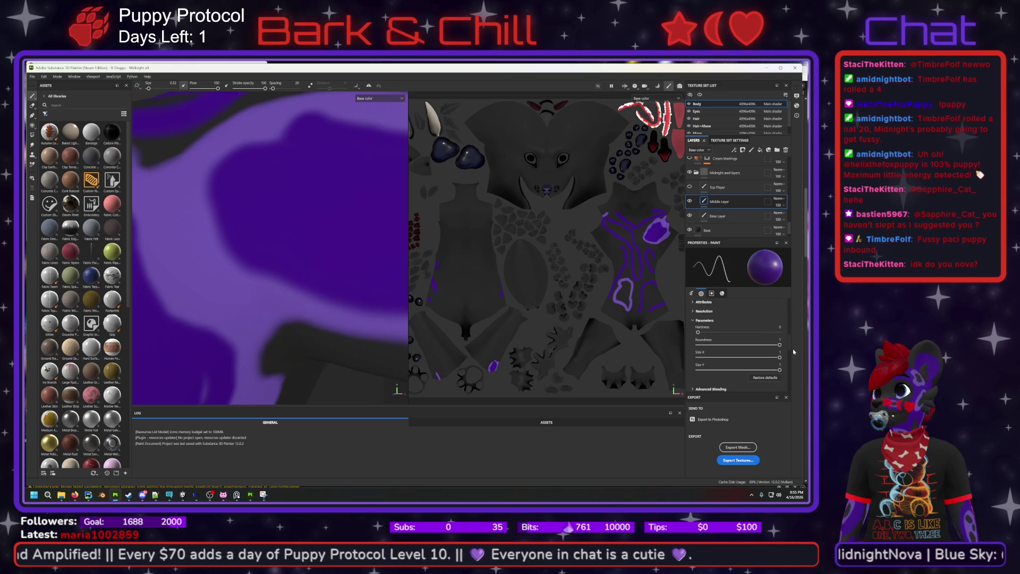
left_click_drag(698, 329, 740, 330)
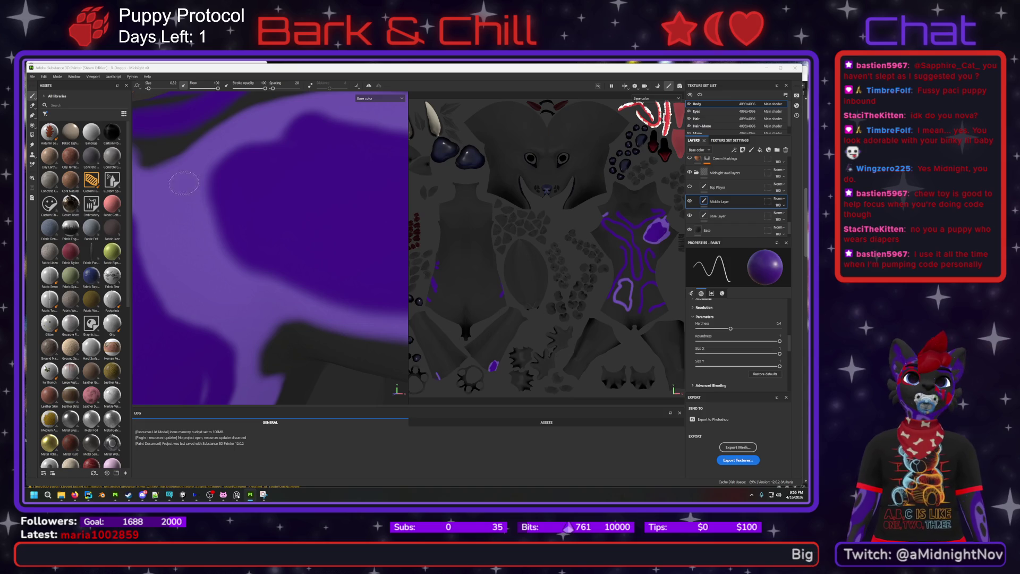
mouse_move(212, 205)
left_mouse_down("alt")
mouse_move(269, 221)
mouse_move(335, 213)
mouse_move(344, 230)
left_mouse_up("alt")
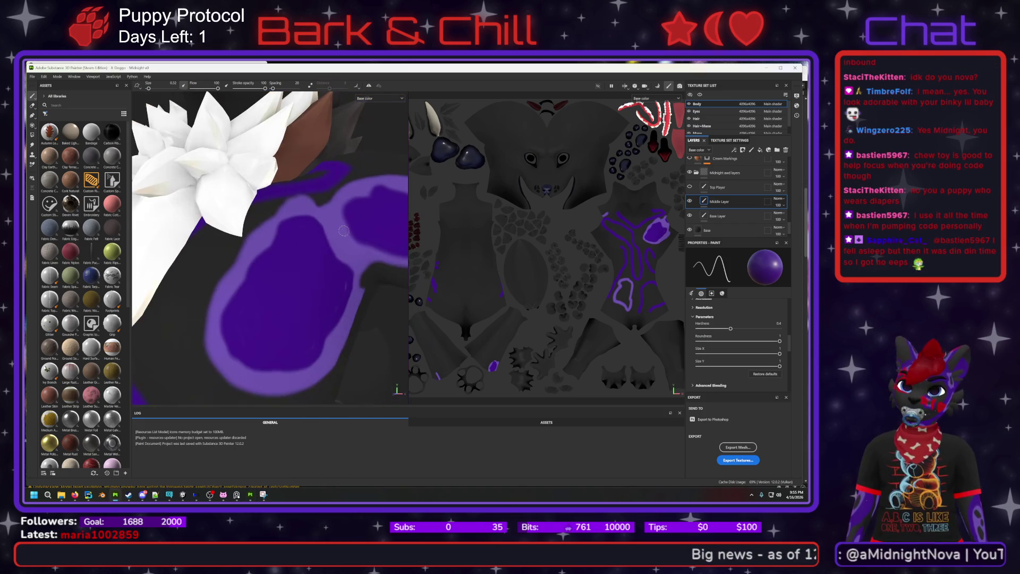
scroll(323, 242, "down", 2)
scroll(313, 263, "down", 6)
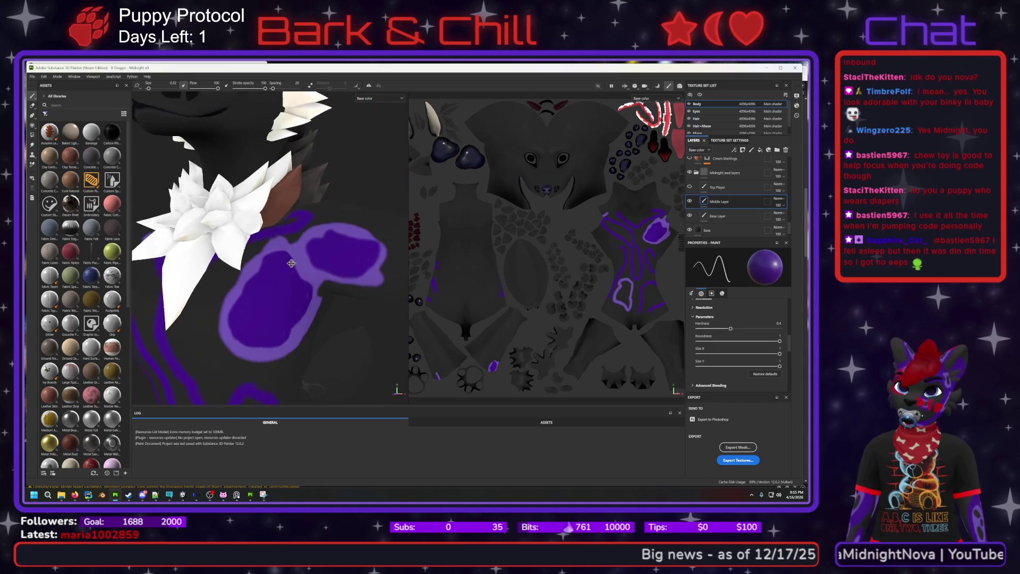
scroll(270, 244, "down", 3)
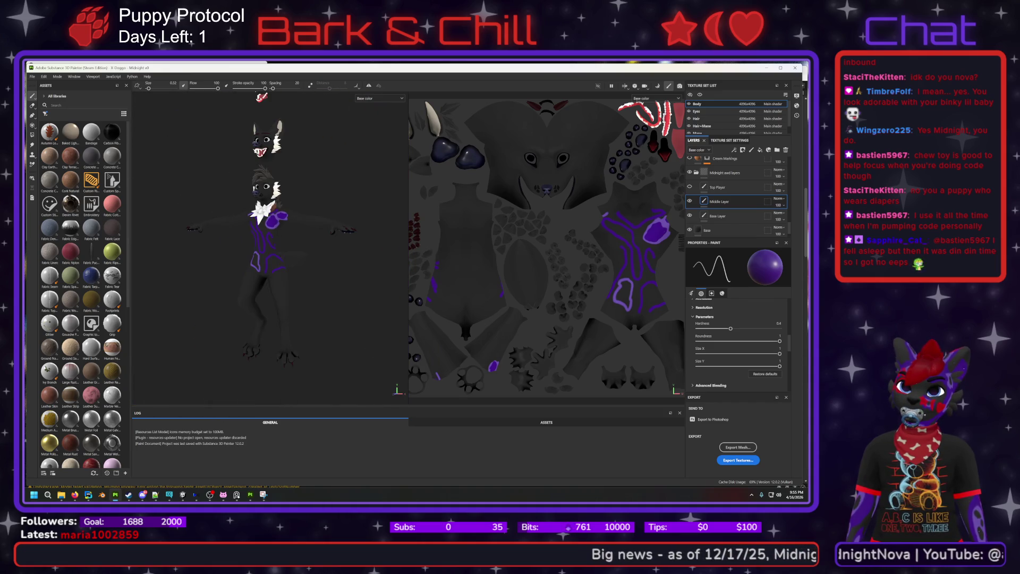
- Hide the white mane texture sets and zoom onto the Body's purple chest markings
mouse_move(270, 245)
left_mouse_down("alt")
mouse_move(245, 242)
mouse_move(274, 247)
left_mouse_up("alt")
left_click(692, 119)
left_click(691, 126)
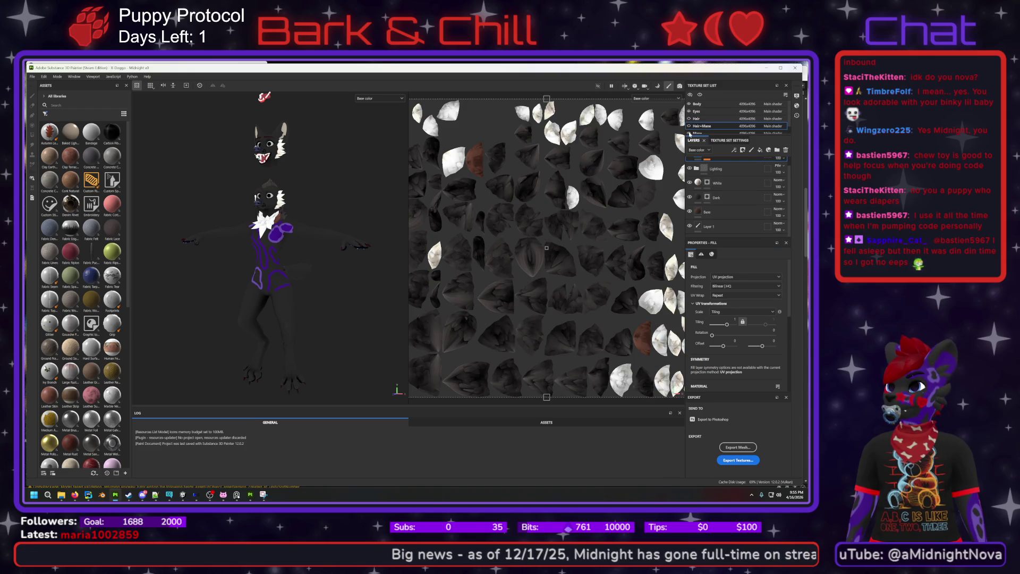
left_click(691, 133)
scroll(694, 131, "down", 1)
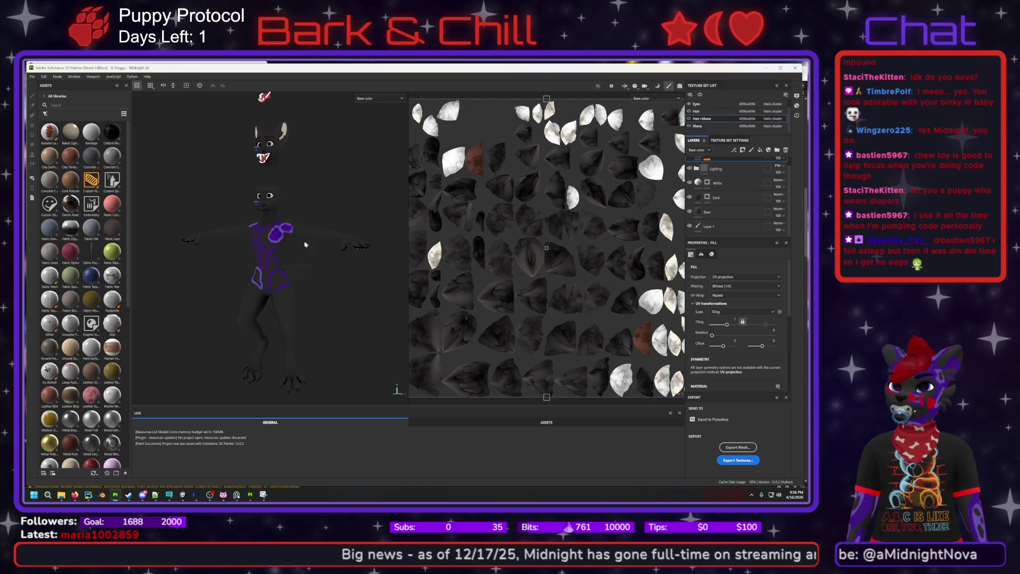
scroll(268, 237, "up", 5)
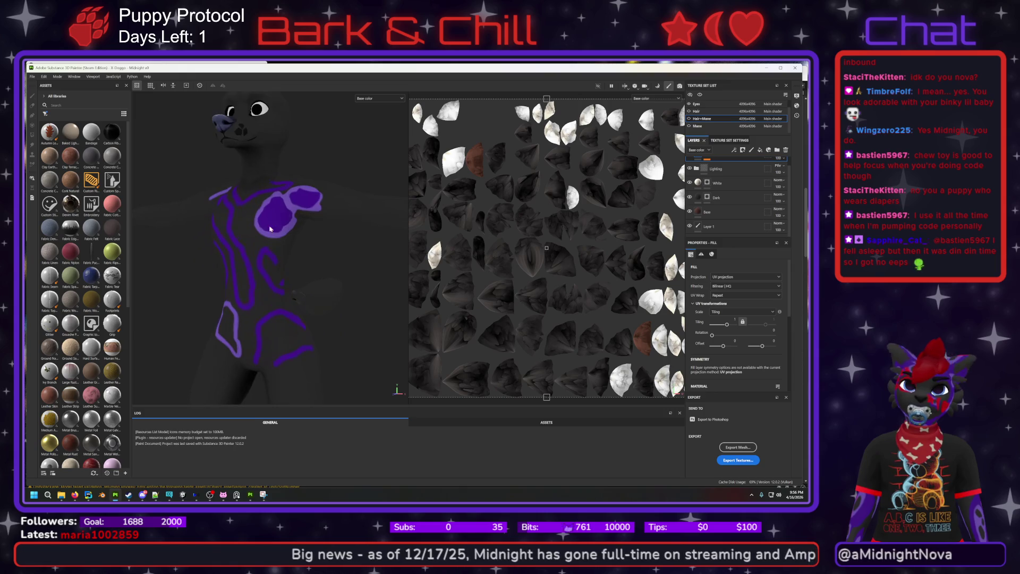
scroll(702, 108, "up", 1)
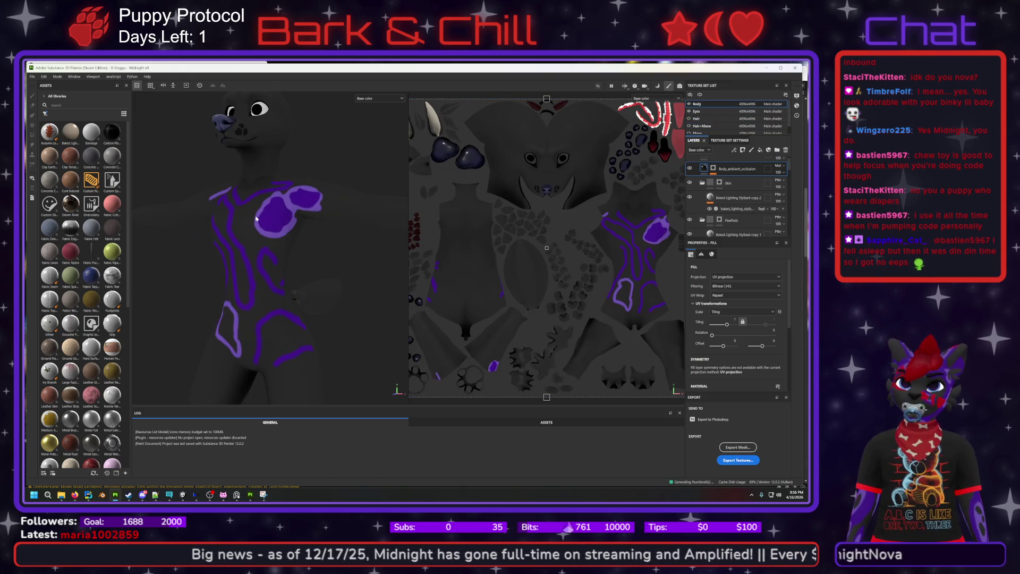
- Navigate to the shoulder marking, find the fill unpaintable, and select Base Layer instead
scroll(257, 219, "up", 5)
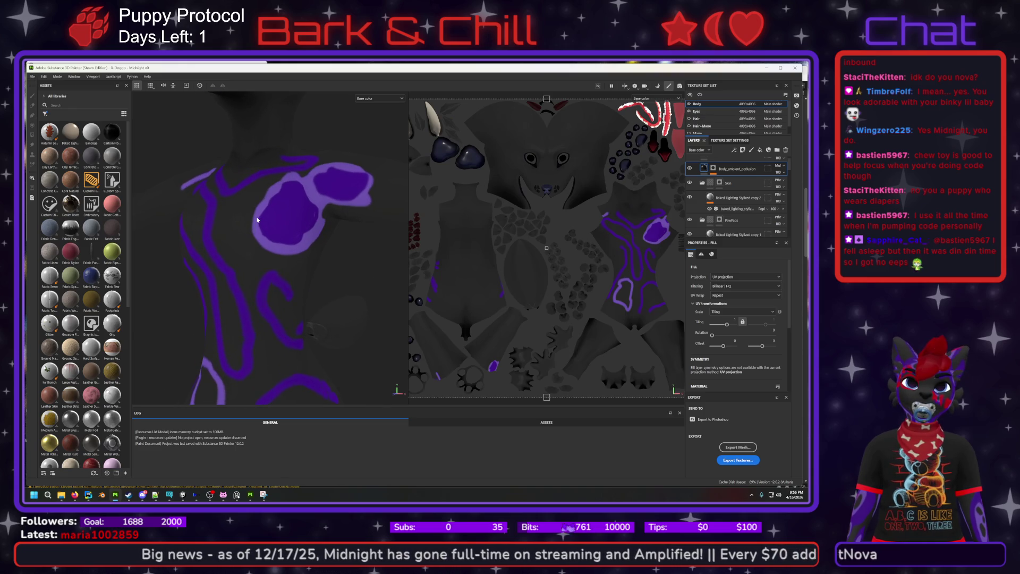
scroll(263, 222, "up", 3)
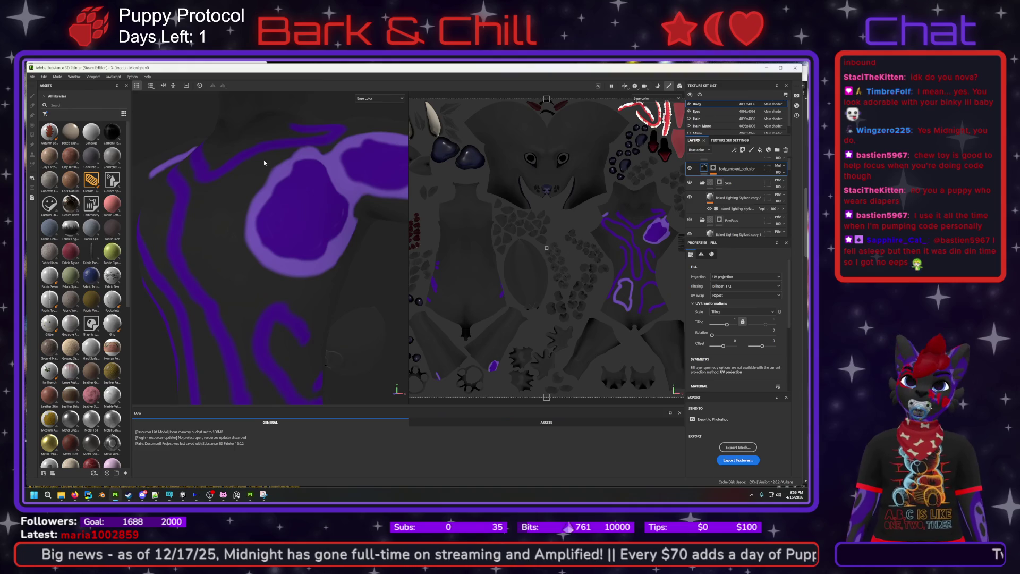
mouse_move(264, 164)
middle_mouse_down("alt")
mouse_move(244, 236)
mouse_move(197, 212)
mouse_move(153, 166)
mouse_move(265, 223)
mouse_move(219, 222)
mouse_move(250, 282)
mouse_move(229, 326)
mouse_move(216, 304)
middle_mouse_up("alt")
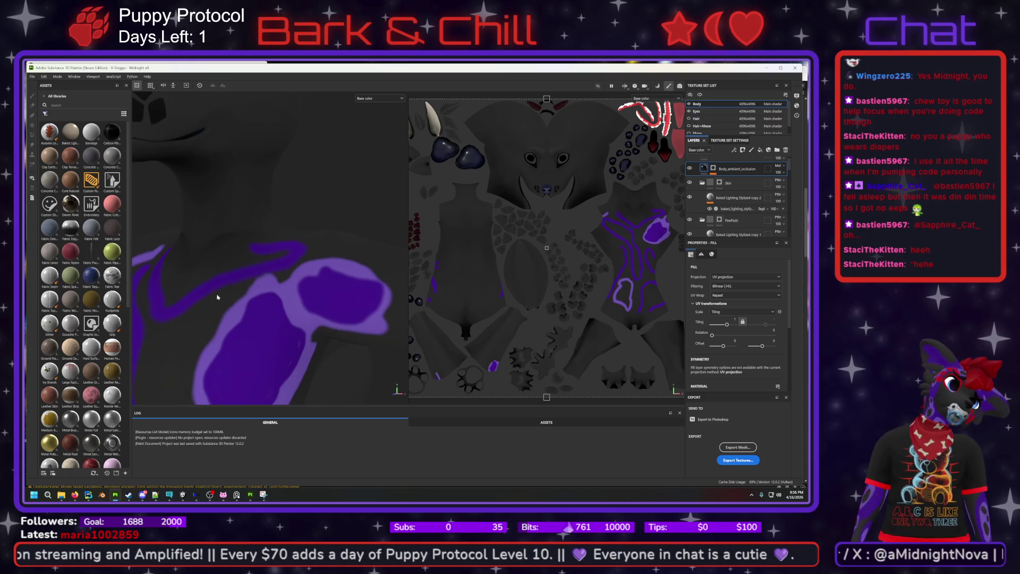
left_click_drag(255, 291, 290, 298, "alt")
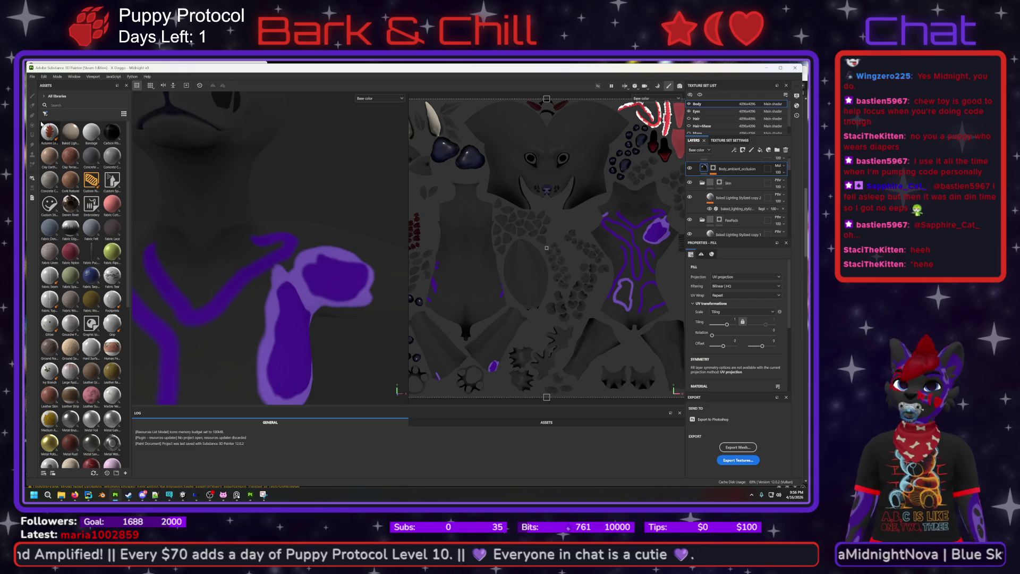
left_click(290, 192)
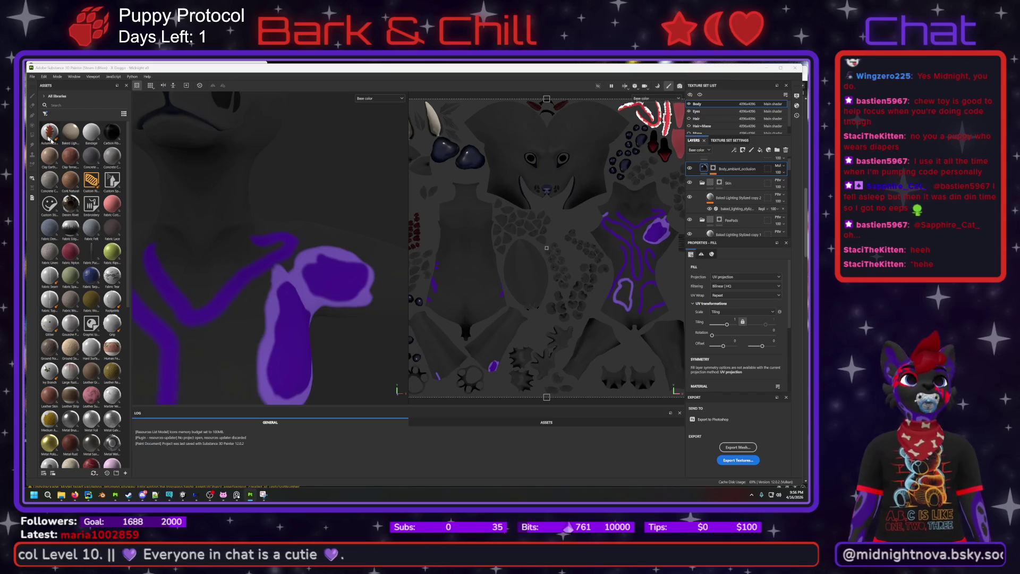
scroll(738, 193, "down", 10)
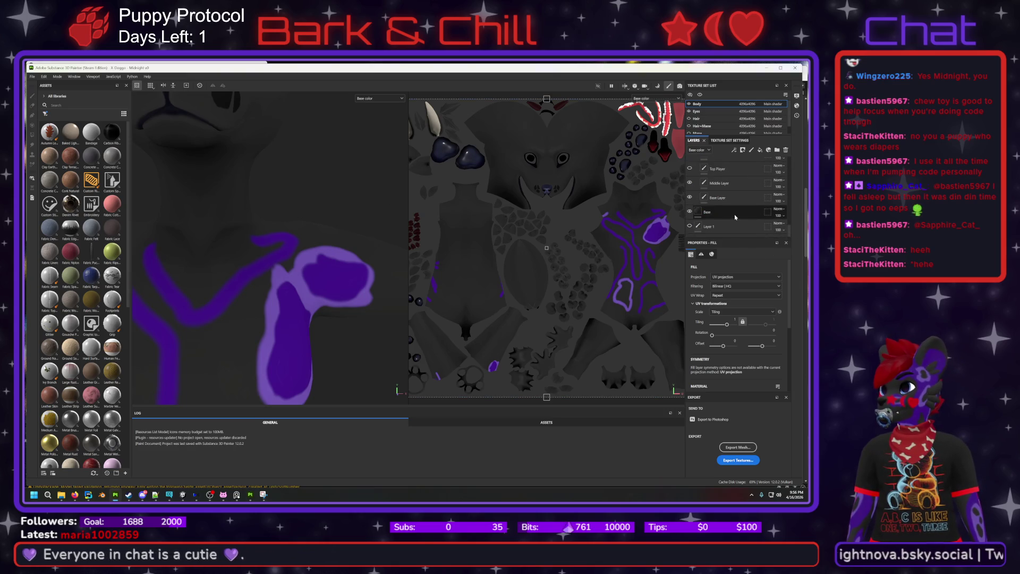
left_click(729, 200)
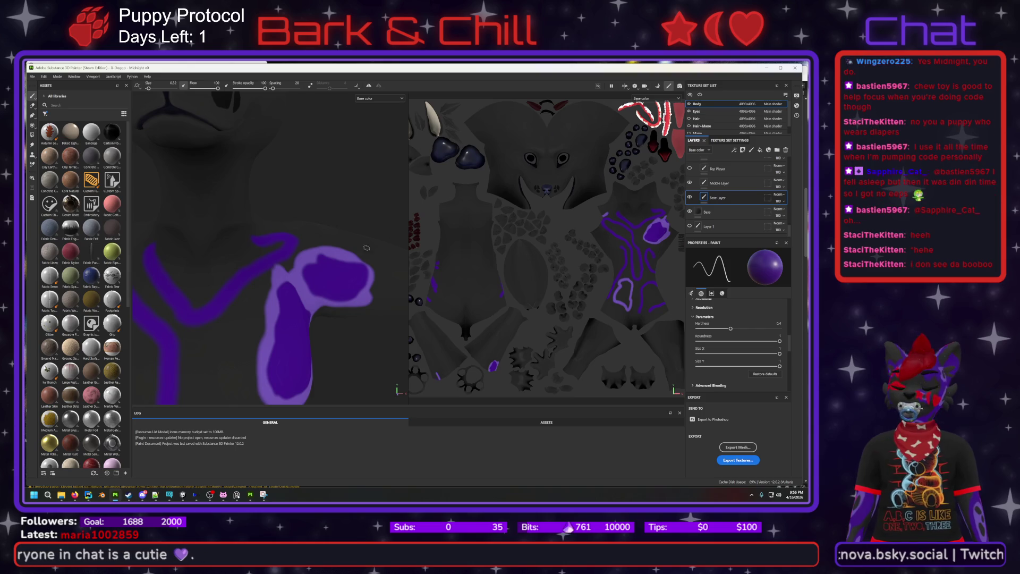
- Switch to the Eraser with hardness 0.49 and size 0.5
left_click(30, 106)
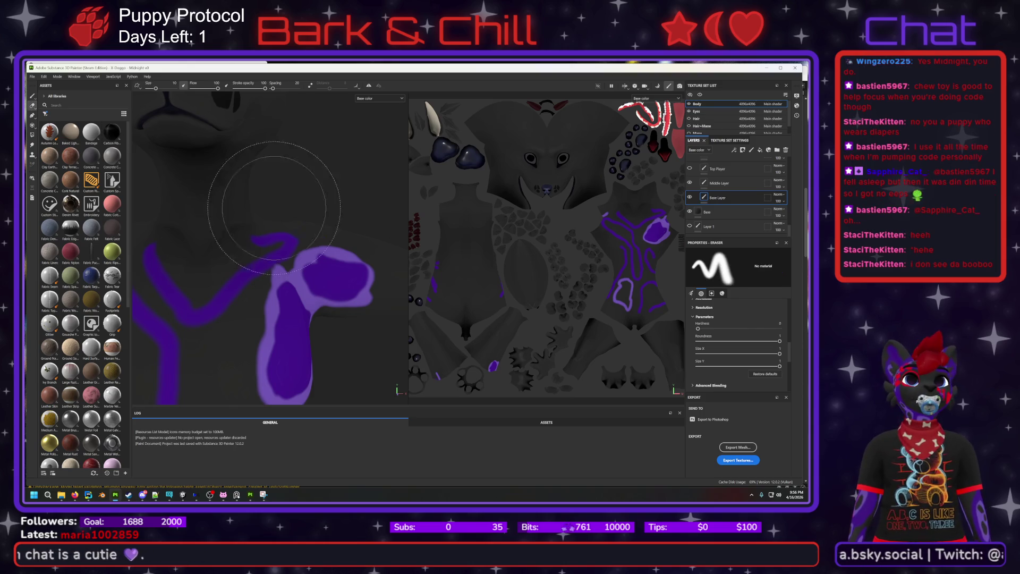
scroll(721, 323, "up", 2)
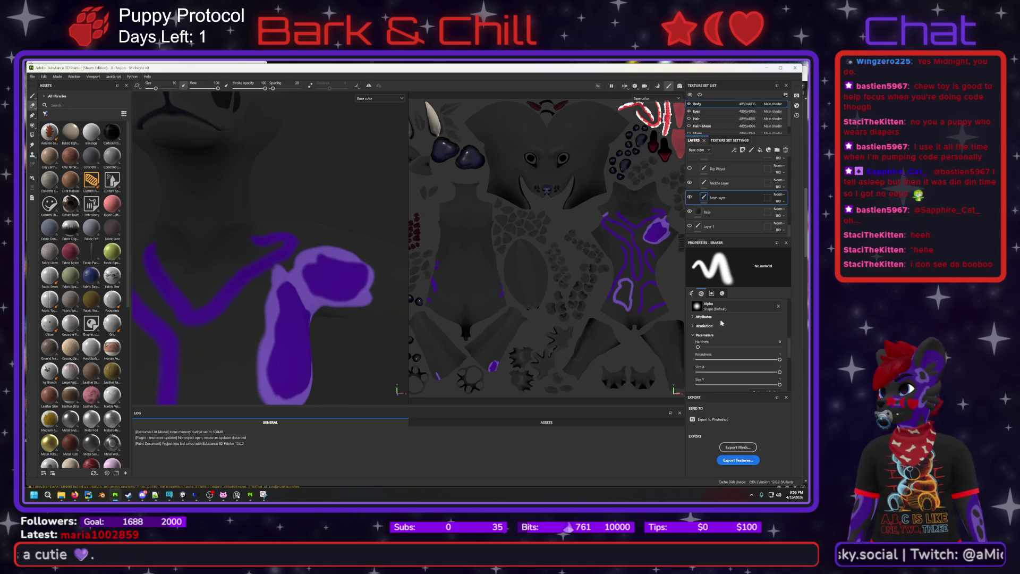
left_click_drag(698, 347, 738, 349)
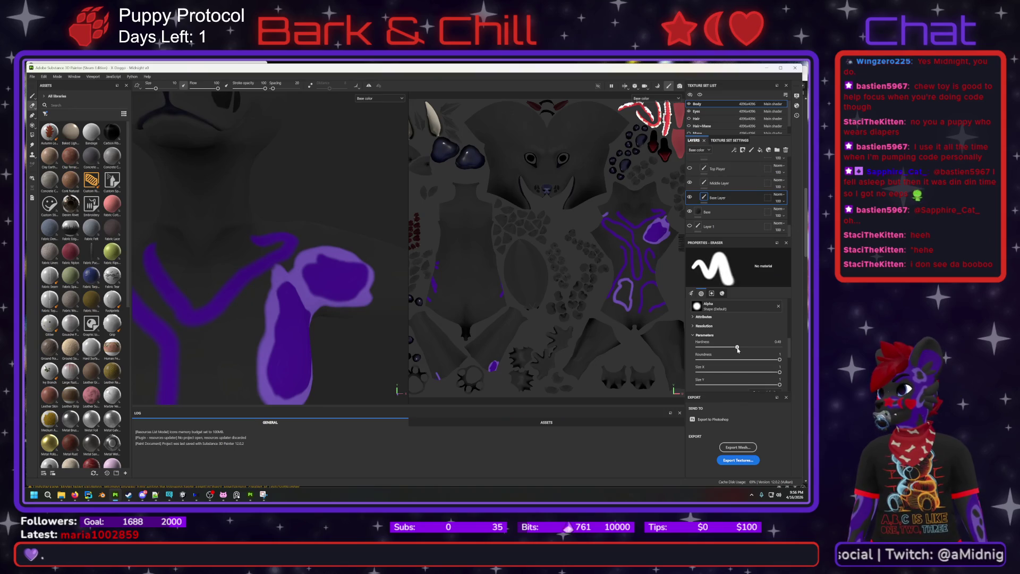
left_click_drag(789, 348, 781, 318)
left_click_drag(719, 332, 701, 332)
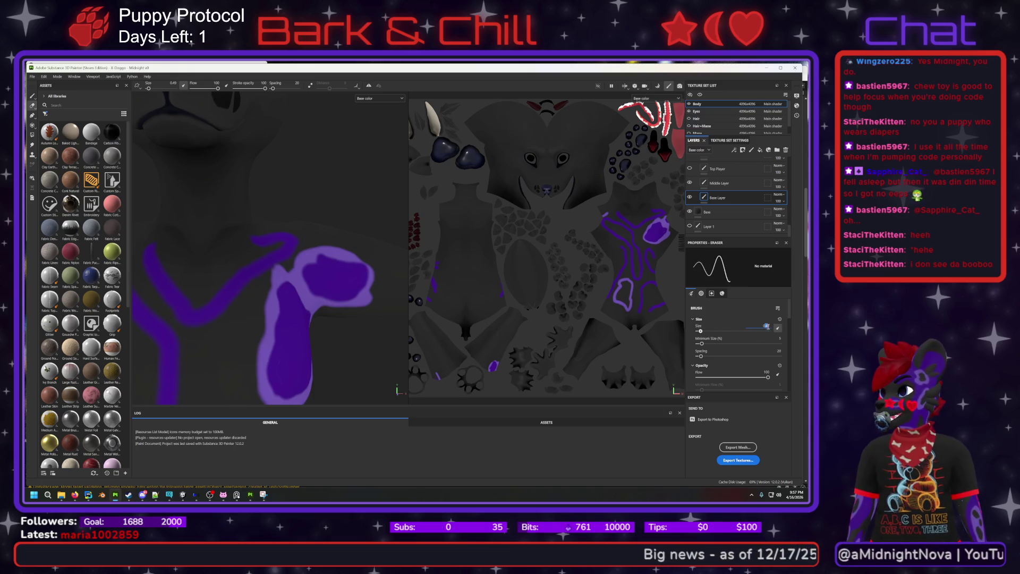
key("Return")
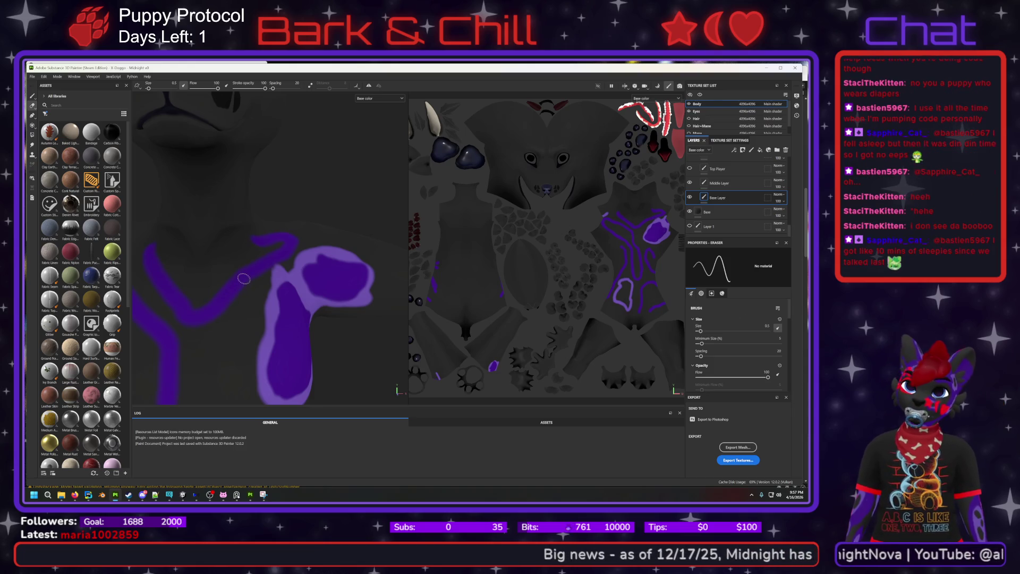
- Orbit between the Y-shaped chest strokes and shoulder patch, toggling Top Player's visibility
scroll(251, 272, "up", 2)
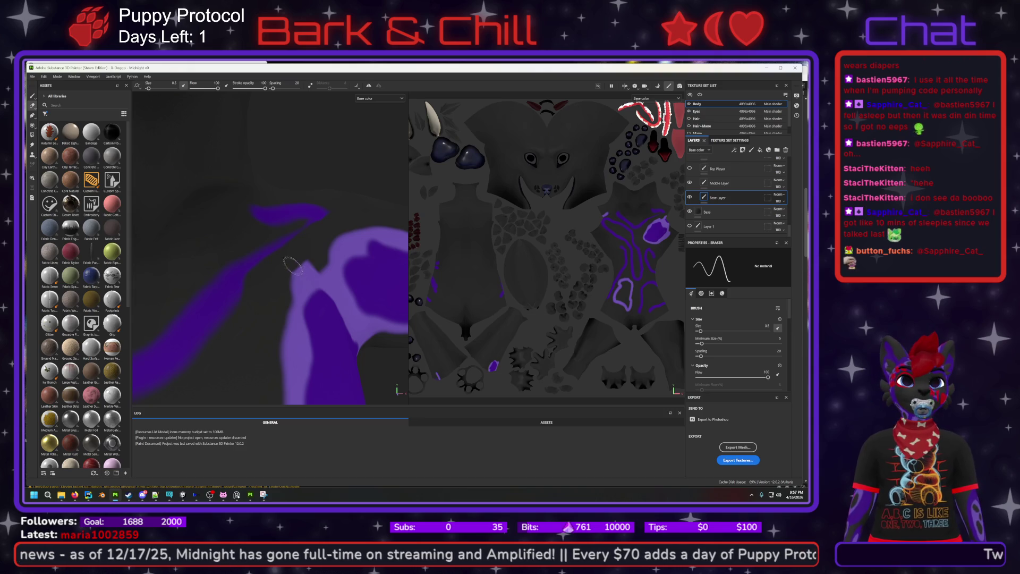
mouse_move(226, 258)
left_mouse_down("alt")
mouse_move(330, 221)
mouse_move(296, 235)
mouse_move(326, 222)
mouse_move(309, 240)
mouse_move(212, 228)
mouse_move(161, 215)
mouse_move(249, 218)
mouse_move(138, 202)
mouse_move(186, 223)
left_mouse_up("alt")
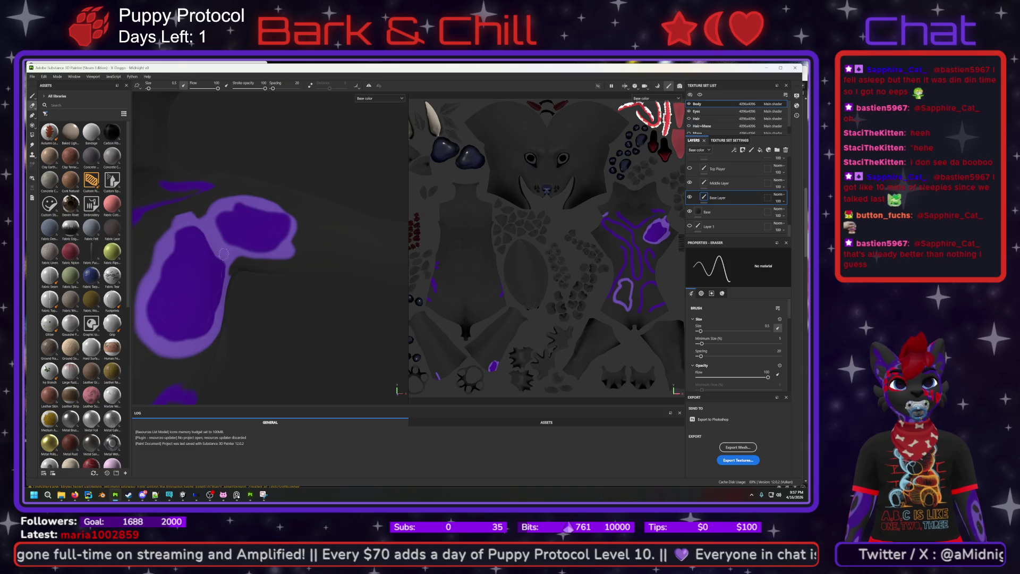
mouse_move(248, 218)
left_mouse_down("alt")
mouse_move(329, 234)
mouse_move(282, 231)
left_mouse_up("alt")
scroll(729, 213, "up", 1)
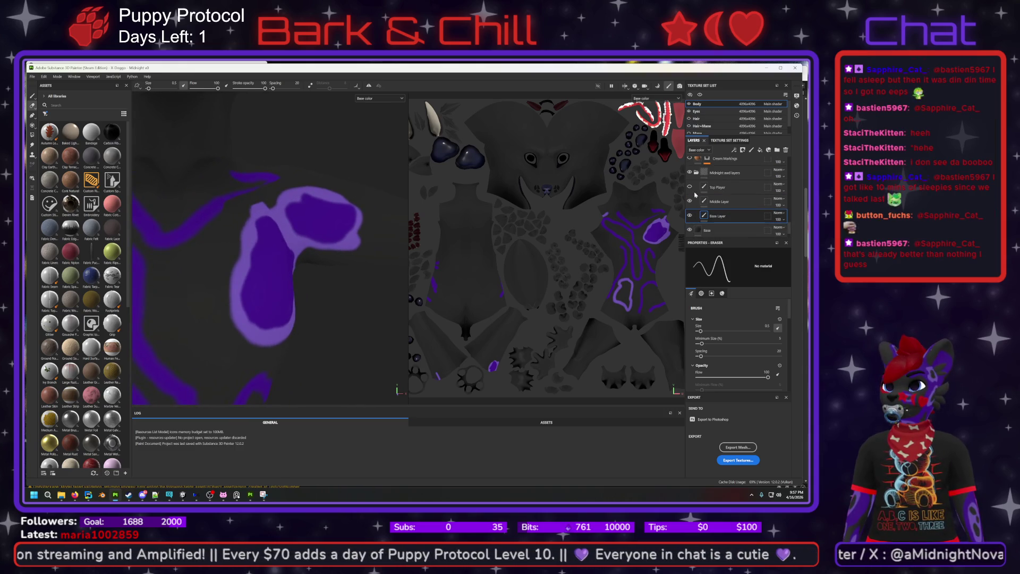
left_click(691, 188)
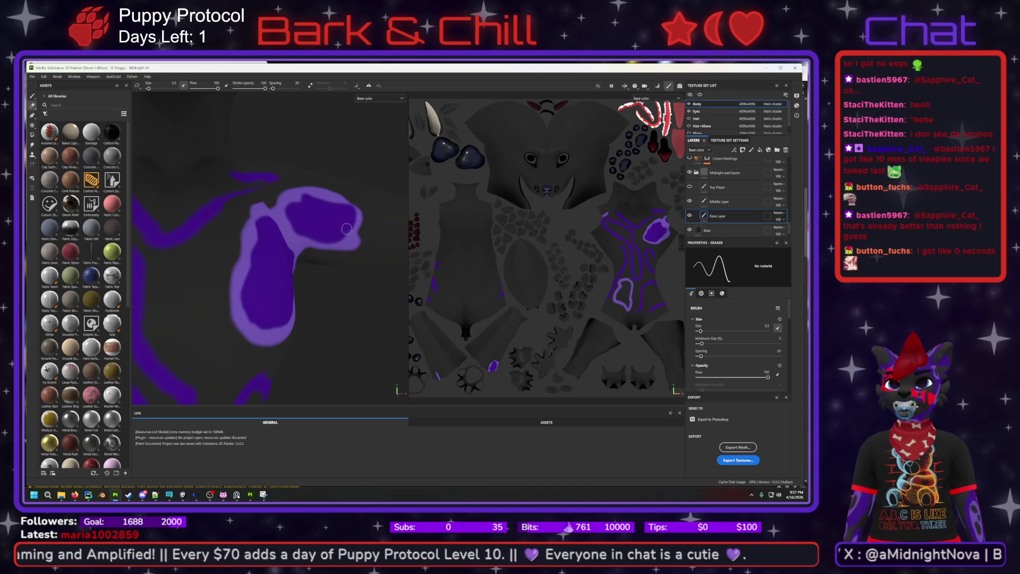
mouse_move(141, 195)
left_mouse_down("alt")
mouse_move(297, 256)
mouse_move(337, 289)
left_mouse_up("alt")
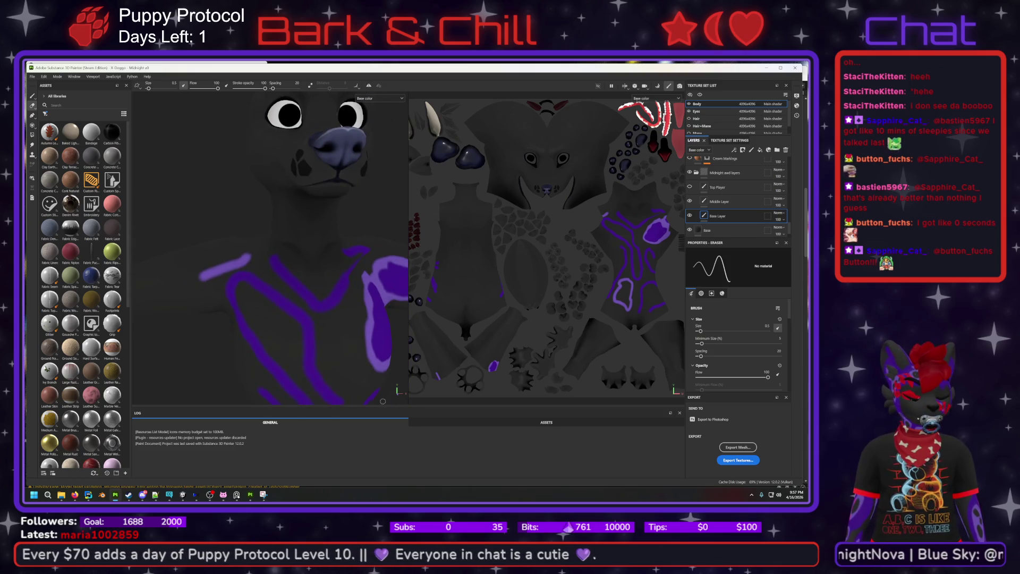
key("alt")
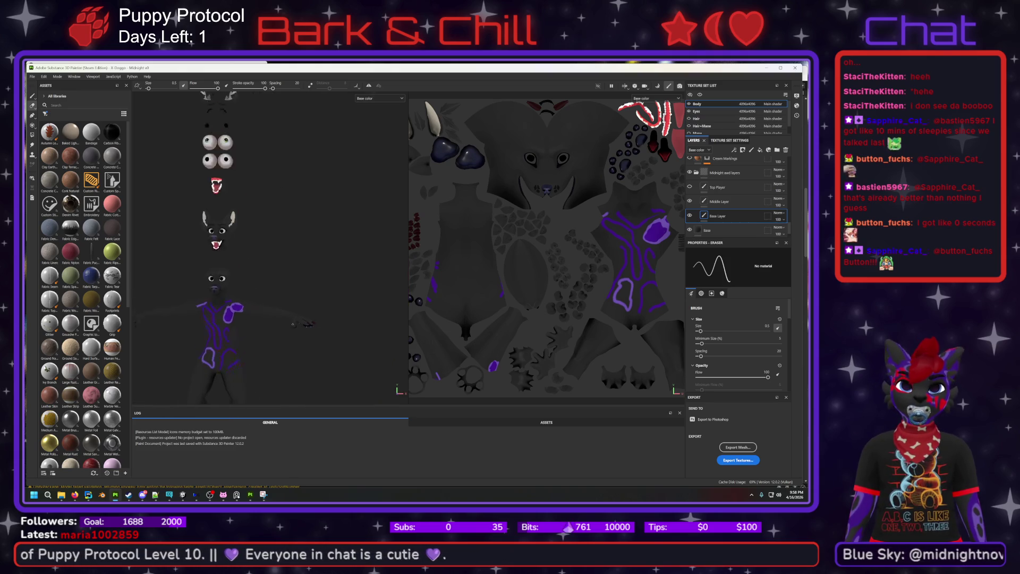
left_click_drag(209, 338, 288, 253, "alt")
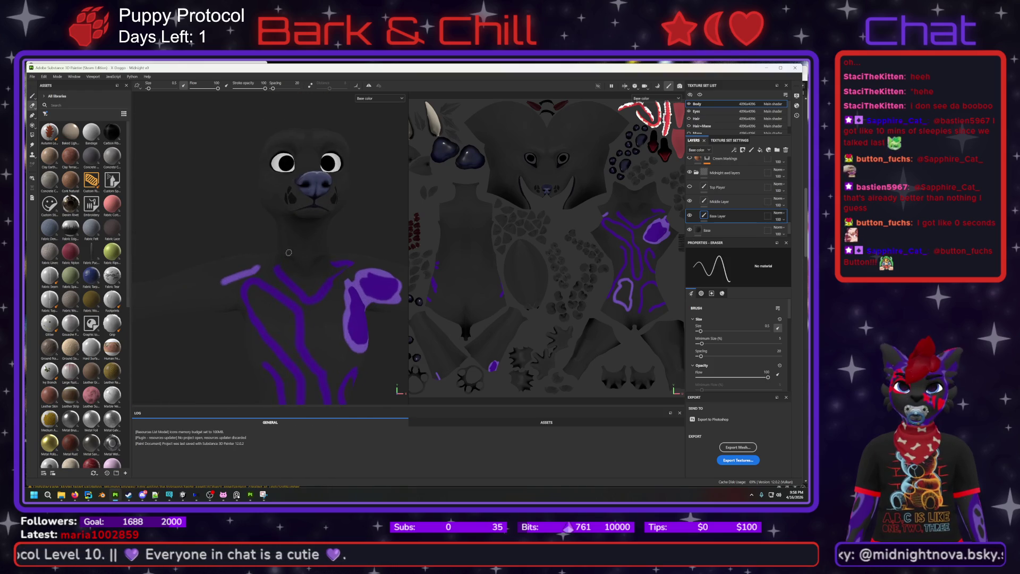
scroll(350, 281, "up", 2)
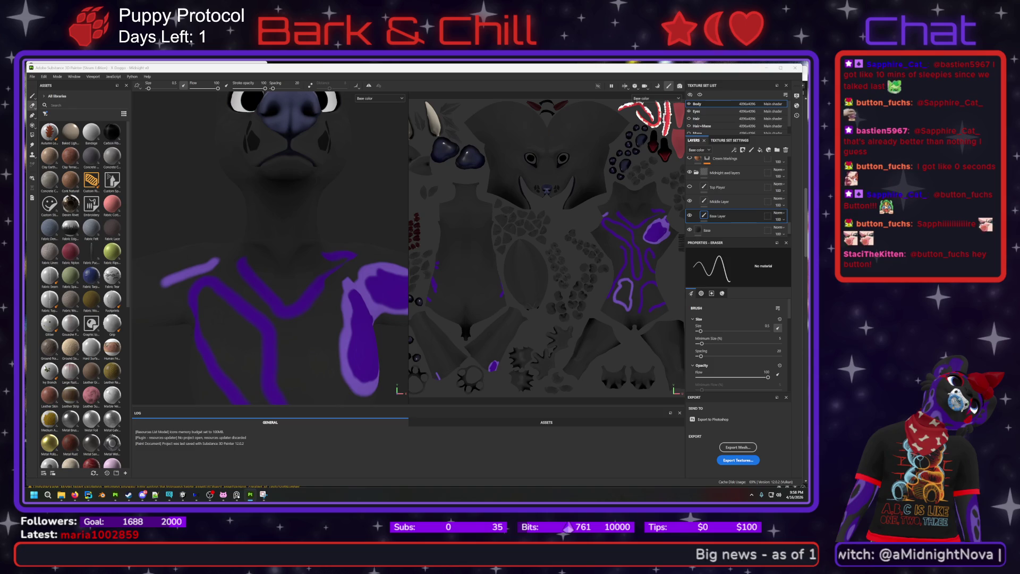
key("super+shift+s")
- Snip the avatar region, open it in the Snipping Tool editor, and browse Save As to Pictures
key("Escape")
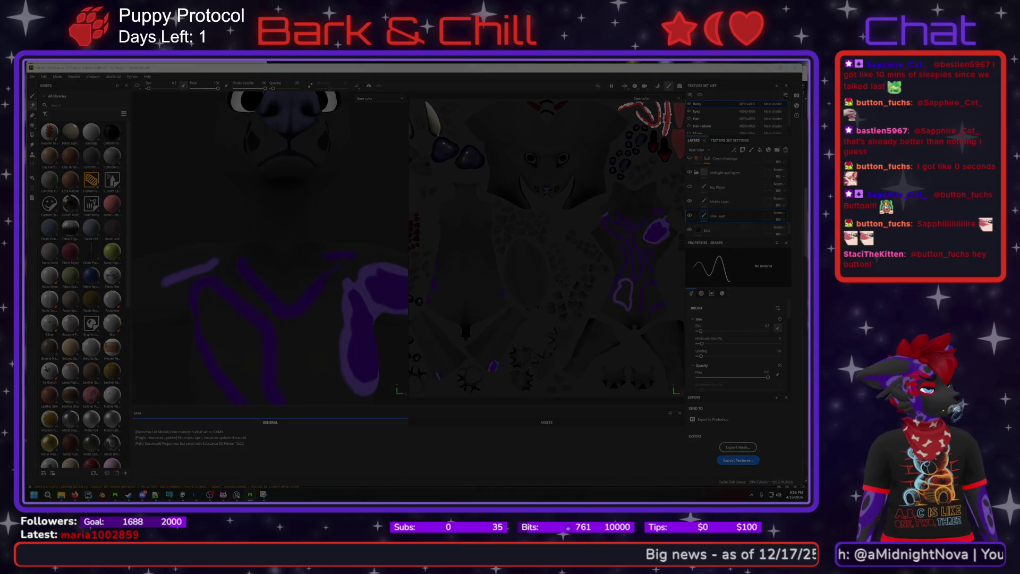
left_click(691, 490)
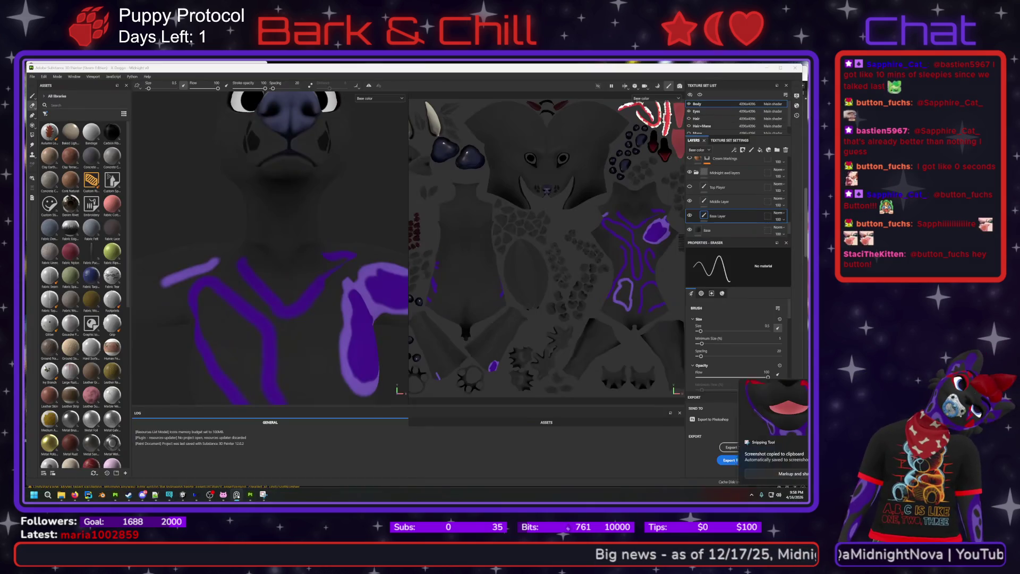
left_click(730, 475)
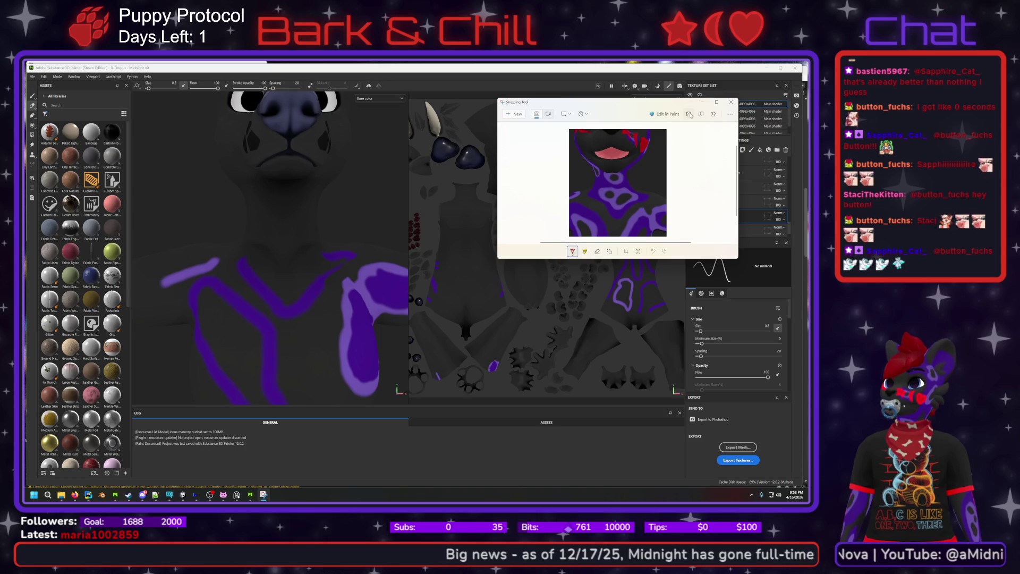
left_click(689, 114)
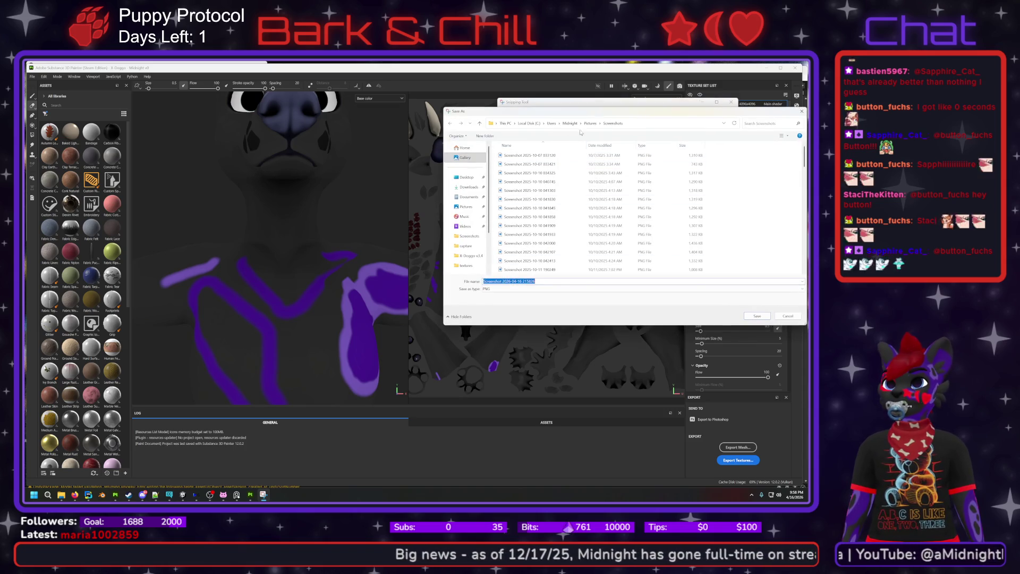
key("alt+Up")
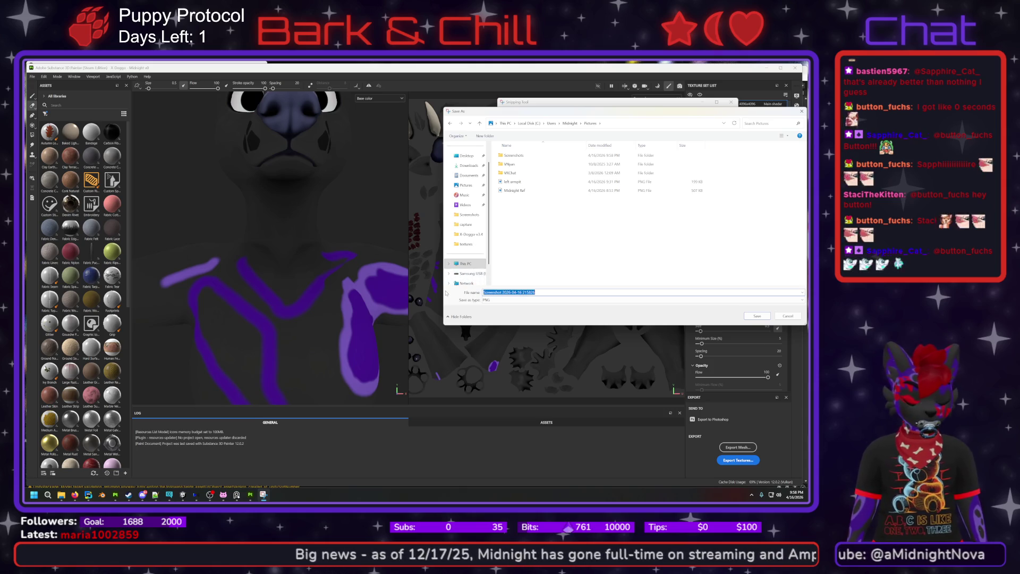
type("mask")
key("Return")
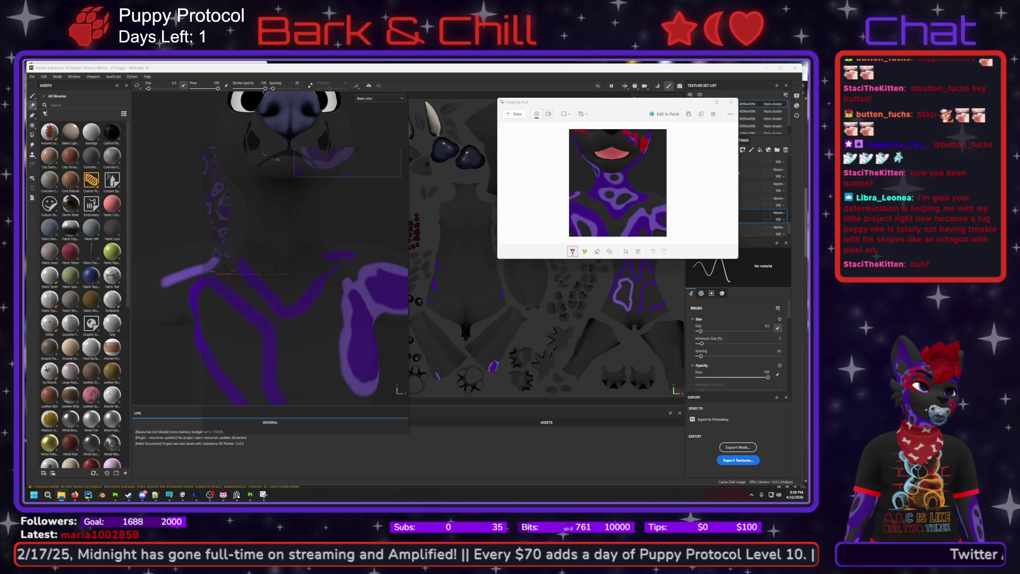
- Place the snipped face image as a reference overlay and position it over the model's chest
mouse_move(93, 358)
left_mouse_down()
mouse_move(319, 319)
mouse_move(327, 340)
mouse_move(355, 299)
left_mouse_up()
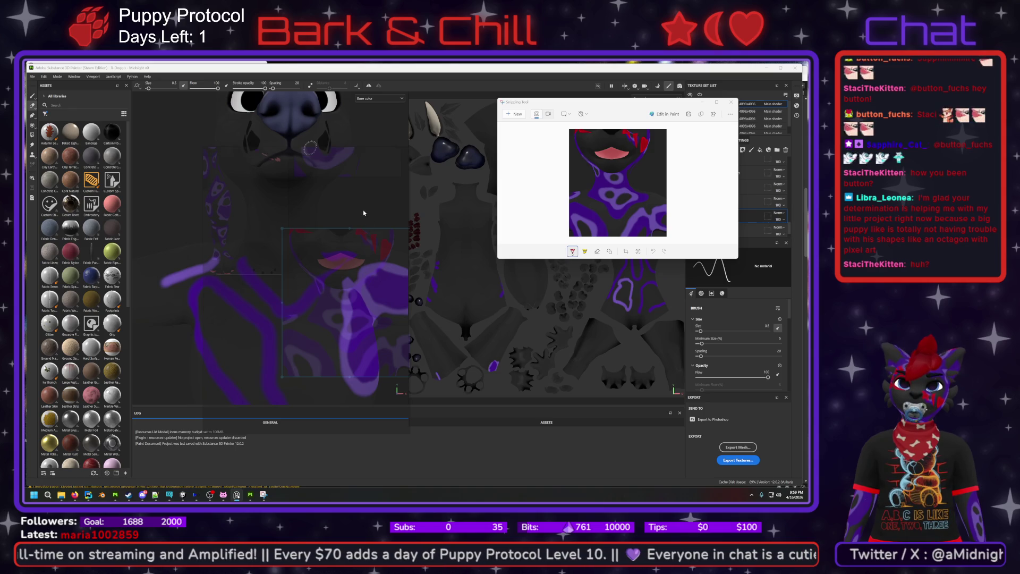
mouse_move(362, 214)
left_mouse_down()
mouse_move(311, 151)
mouse_move(308, 180)
mouse_move(320, 162)
mouse_move(321, 200)
left_mouse_up()
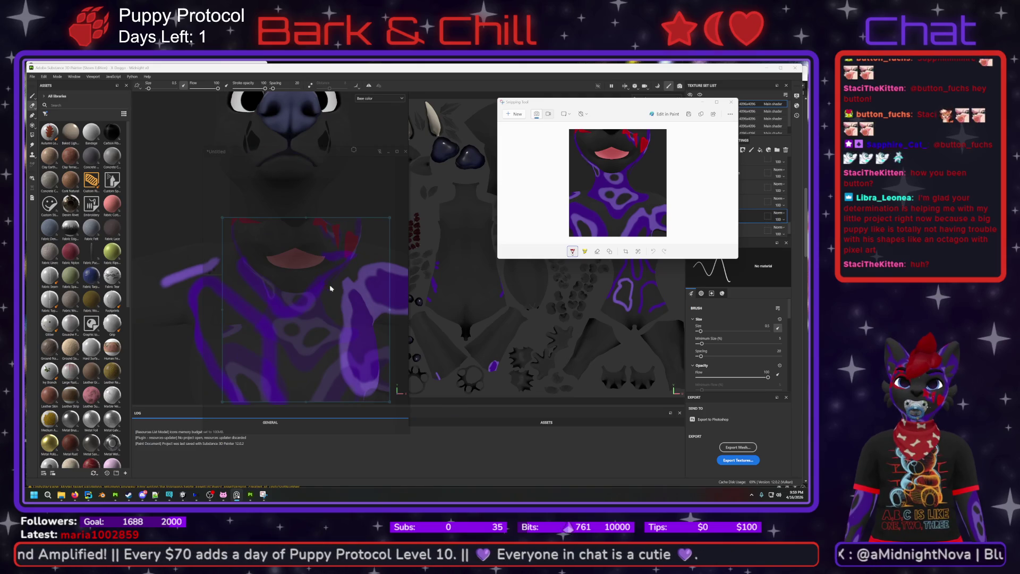
left_click_drag(317, 156, 287, 91)
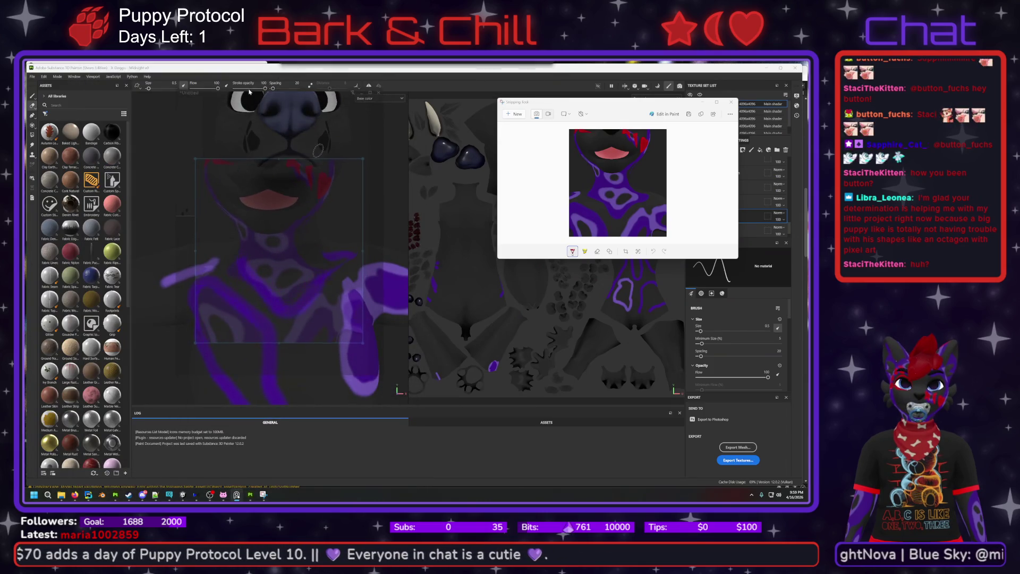
mouse_move(281, 231)
left_mouse_down()
mouse_move(294, 186)
mouse_move(281, 234)
mouse_move(293, 224)
mouse_move(294, 237)
mouse_move(266, 229)
mouse_move(312, 221)
mouse_move(274, 203)
mouse_move(296, 223)
left_mouse_up()
scroll(295, 225, "up", 2)
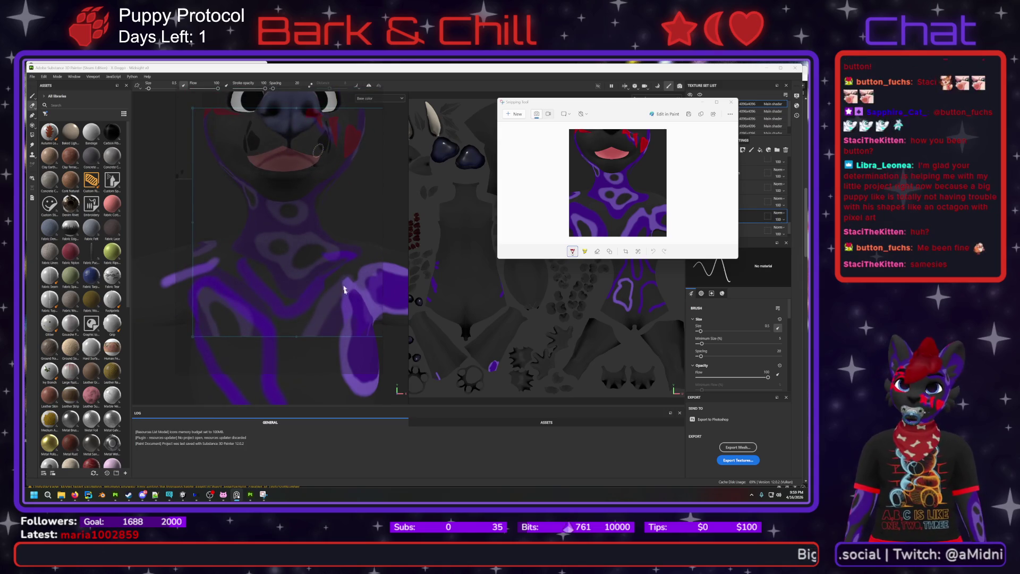
- Orbit and move the camera in to face the puppy's head and chest markings
mouse_move(391, 379)
left_mouse_down("alt")
mouse_move(294, 374)
mouse_move(376, 383)
mouse_move(340, 374)
mouse_move(367, 378)
mouse_move(357, 375)
left_mouse_up("alt")
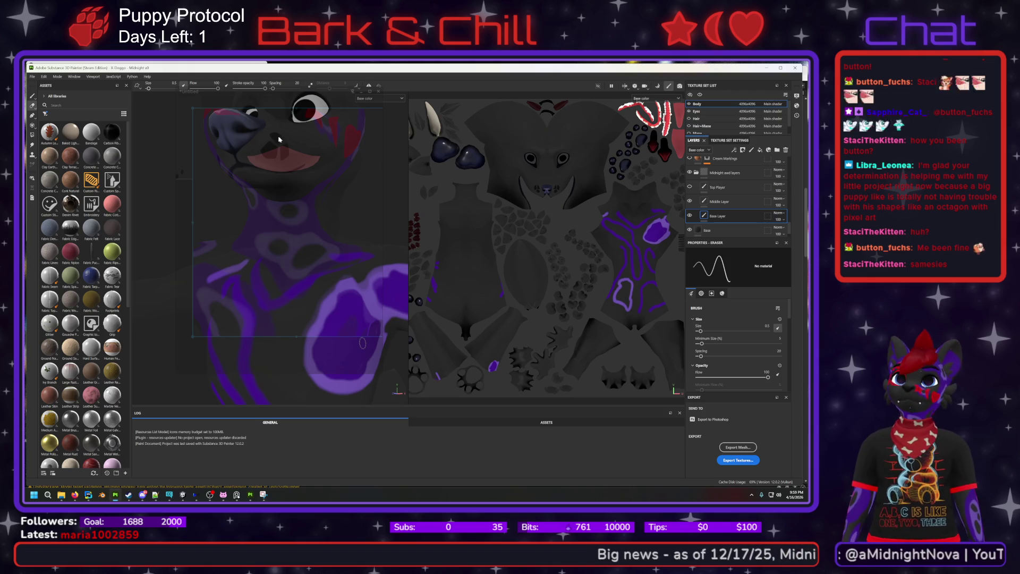
mouse_move(325, 183)
left_mouse_down("alt")
mouse_move(321, 220)
mouse_move(333, 234)
mouse_move(339, 222)
mouse_move(358, 223)
left_mouse_up("alt")
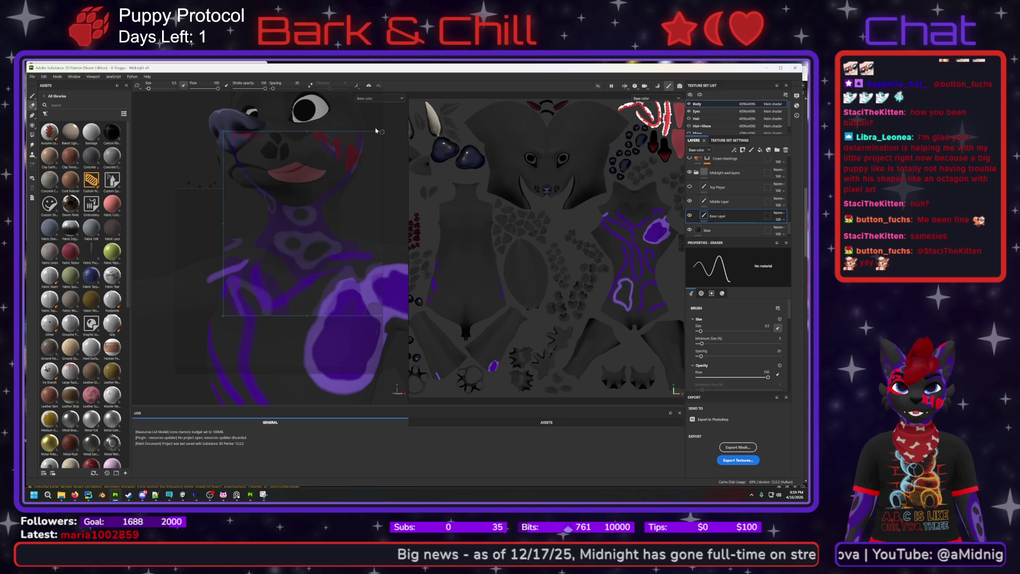
mouse_move(349, 136)
left_mouse_down("alt")
mouse_move(314, 98)
mouse_move(197, 244)
mouse_move(223, 262)
mouse_move(293, 266)
left_mouse_up("alt")
key("alt")
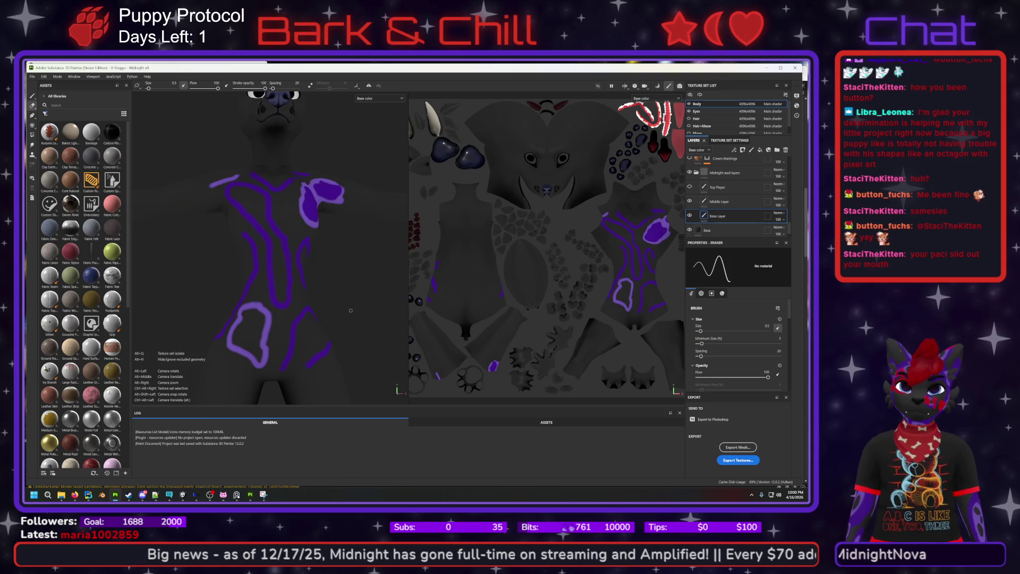
- Erase all purple markings from the Base Layer with a 38.89 eraser, then select Middle Layer
left_click_drag(352, 307, 350, 312, "alt")
left_click_drag(349, 272, 360, 283, "alt")
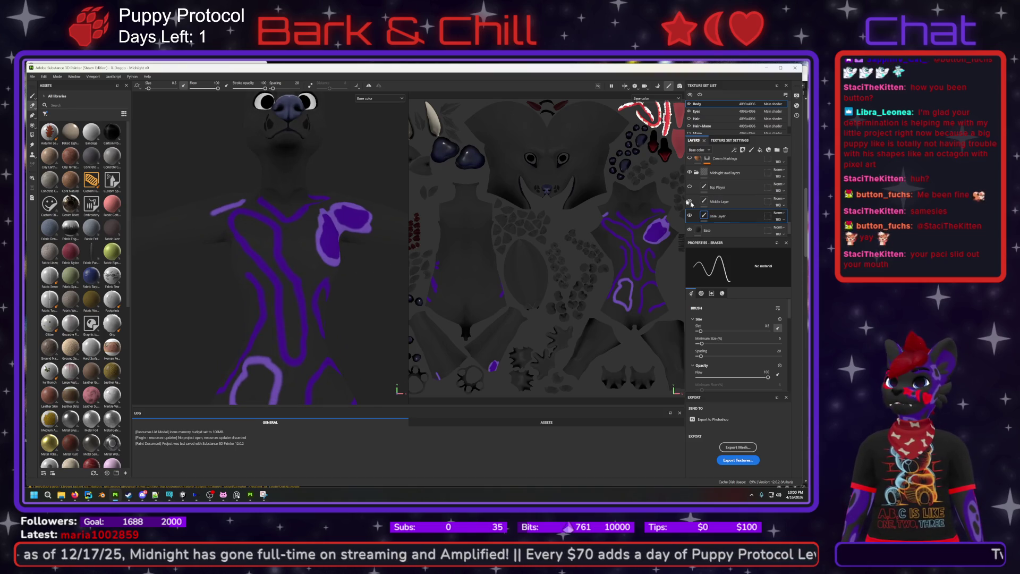
left_click(32, 106)
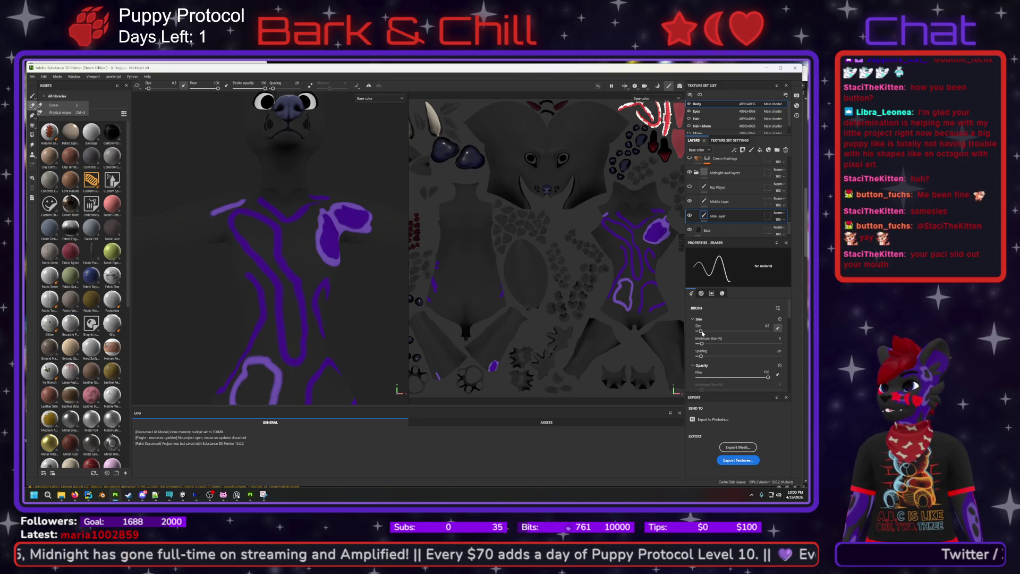
left_click_drag(701, 331, 741, 332)
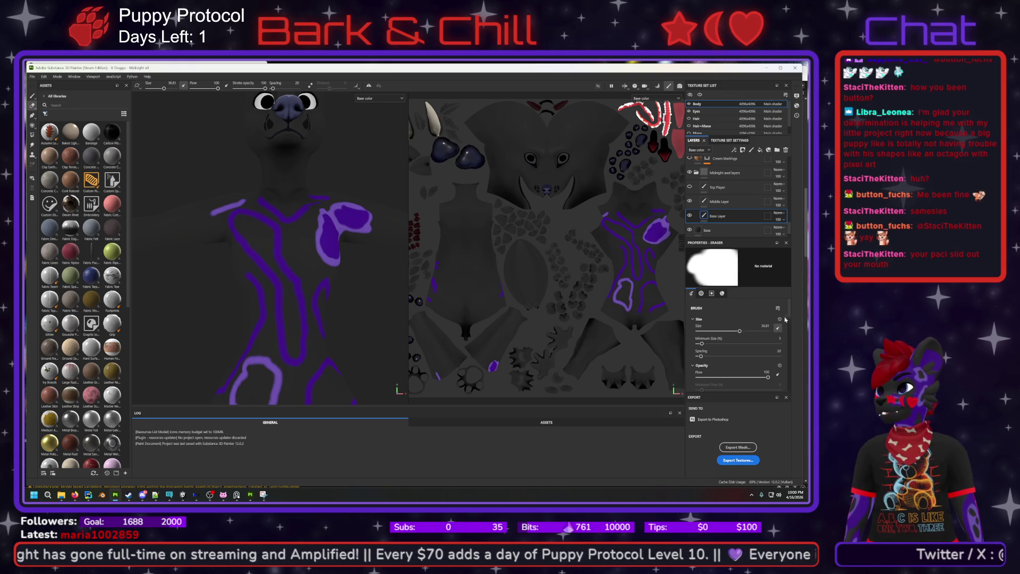
mouse_move(319, 262)
left_mouse_down()
mouse_move(313, 255)
mouse_move(313, 276)
mouse_move(276, 340)
mouse_move(298, 229)
left_mouse_up()
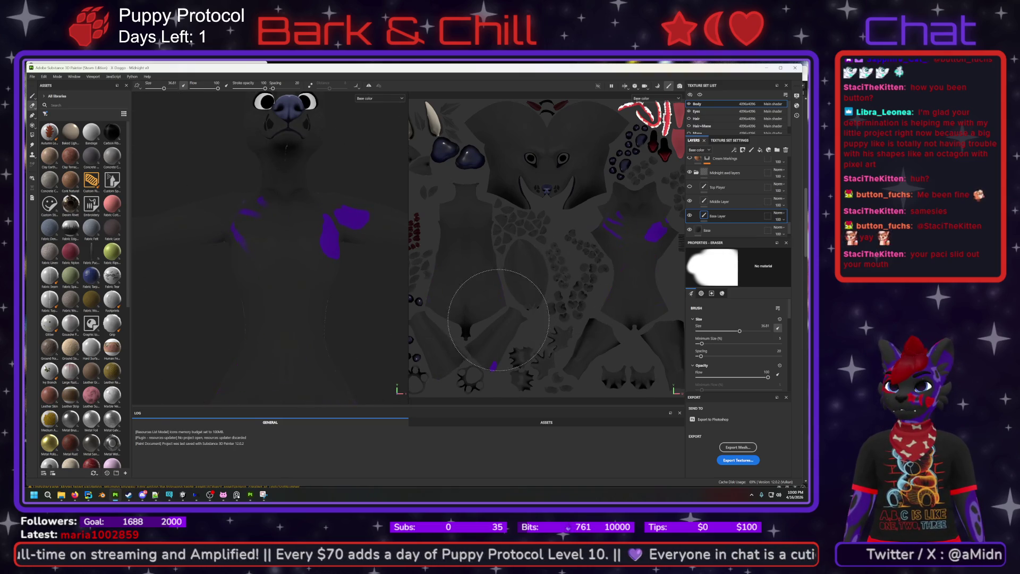
mouse_move(564, 297)
left_mouse_down()
mouse_move(611, 266)
mouse_move(585, 224)
left_mouse_up()
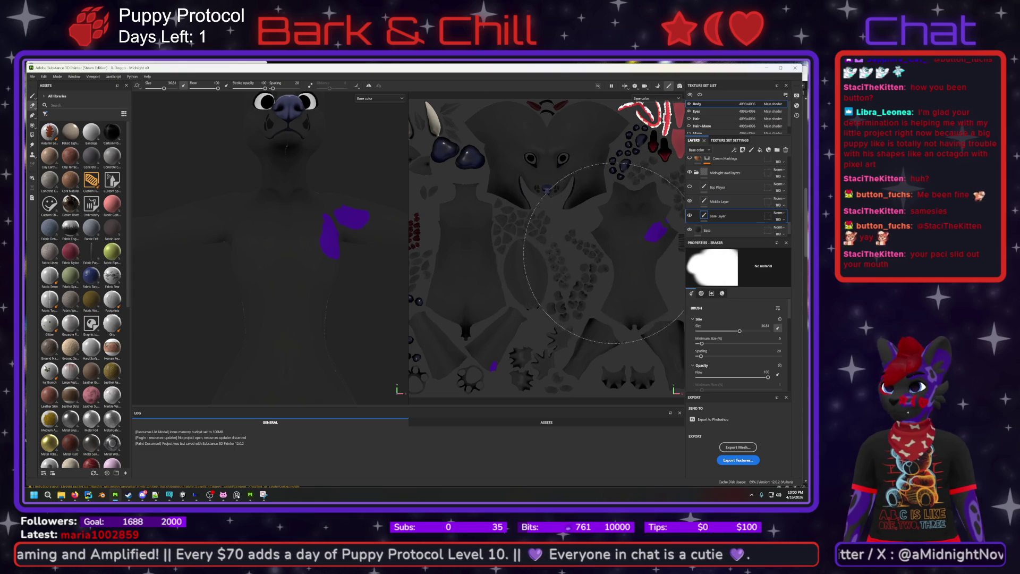
left_click(723, 201)
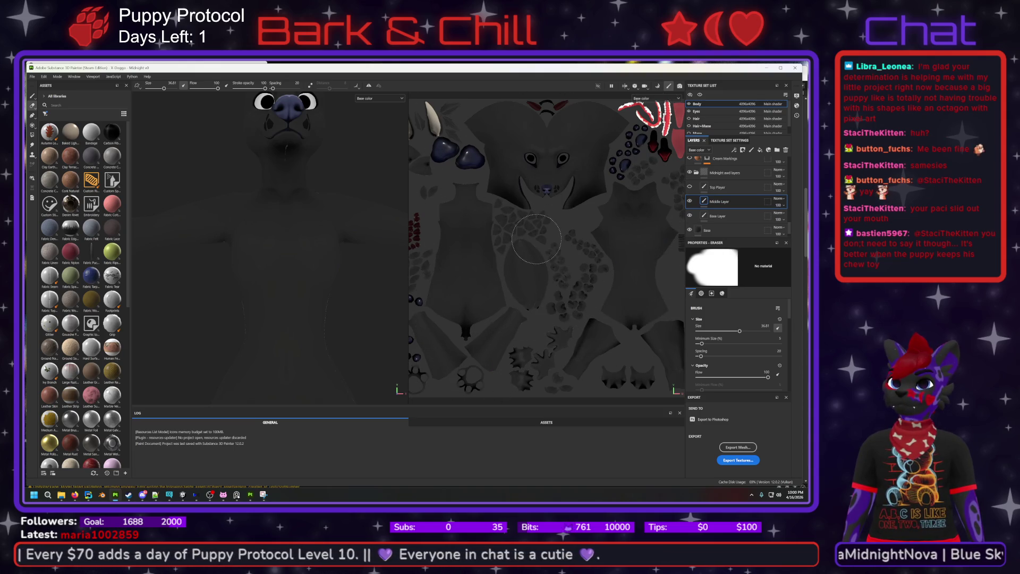
- Select the Top Player layer of the puppy body texture in the Layers panel
left_click(704, 188)
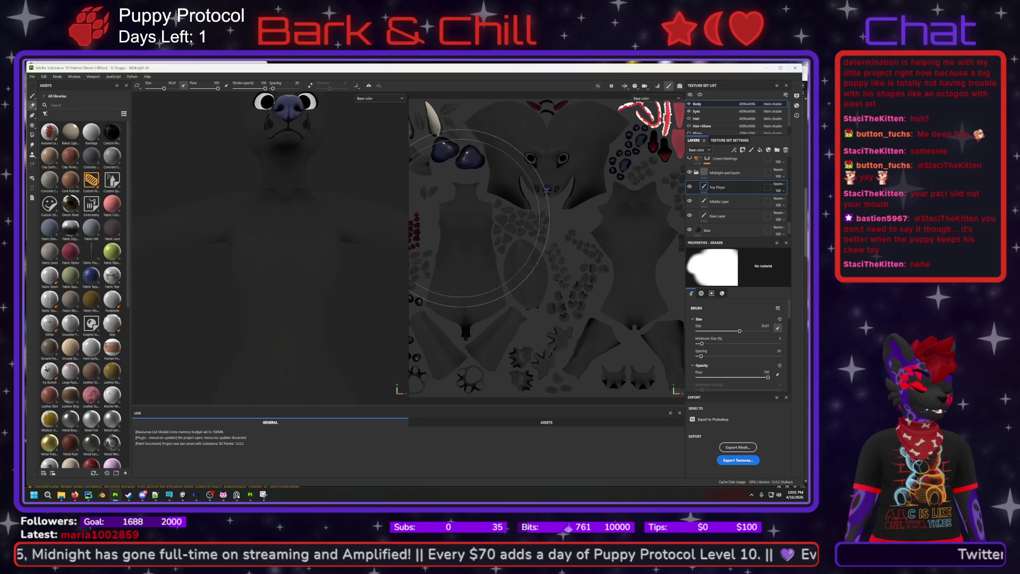
- Resize the eraser to 3.86, then switch from erasing back to painting
left_click_drag(739, 331, 701, 334)
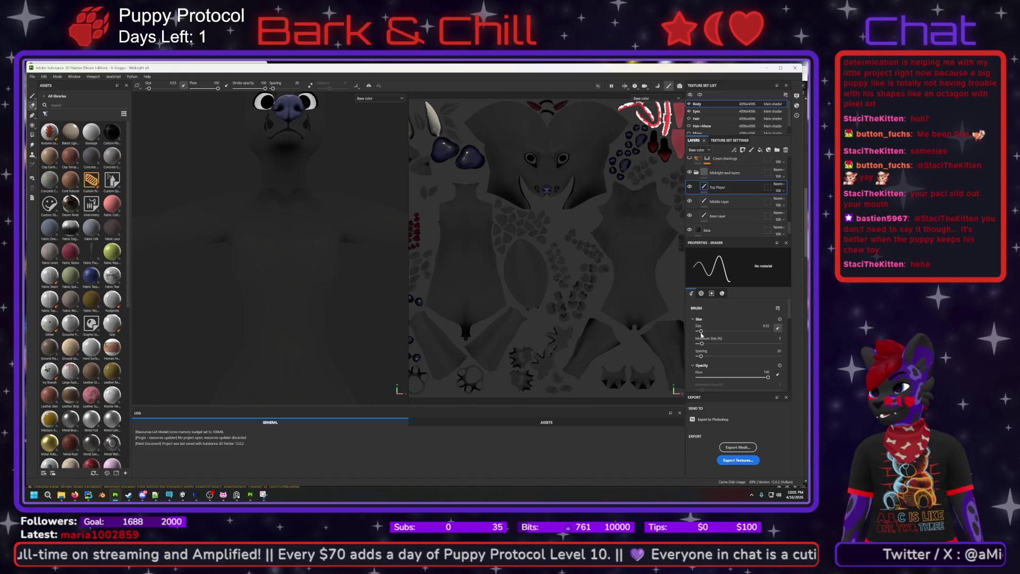
left_click_drag(789, 312, 791, 339)
scroll(791, 338, "up", 5)
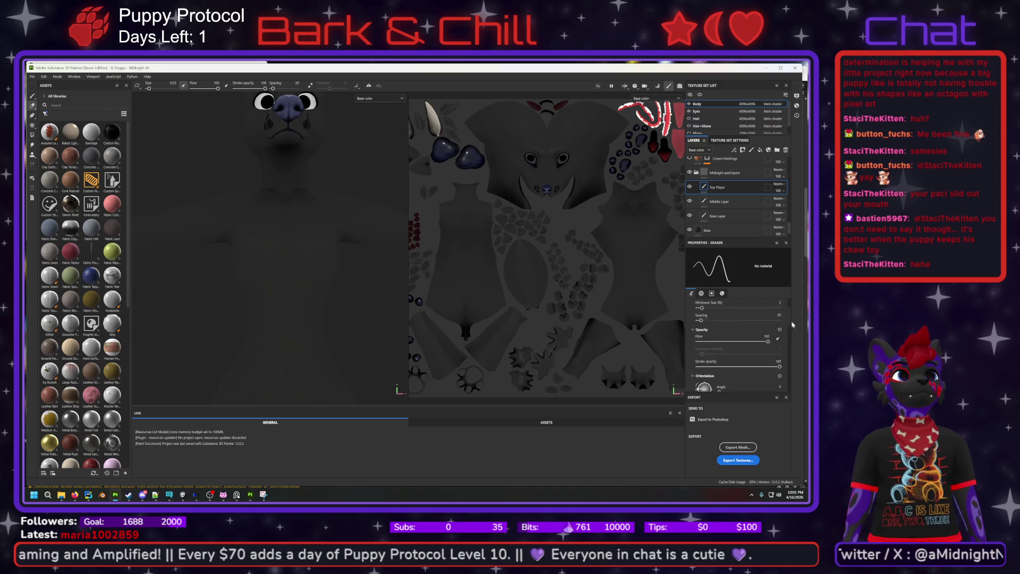
left_click_drag(701, 332, 710, 333)
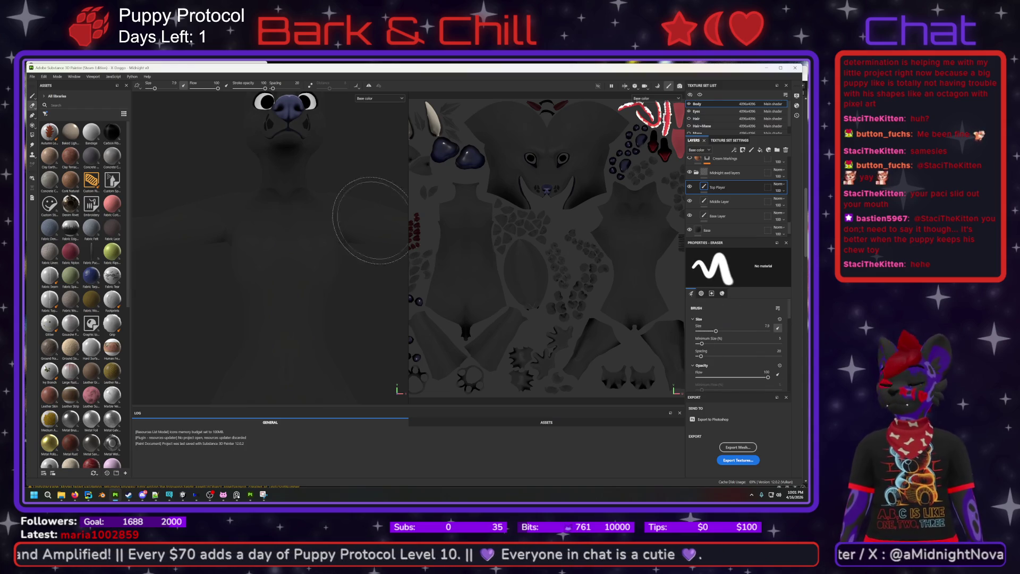
key("1")
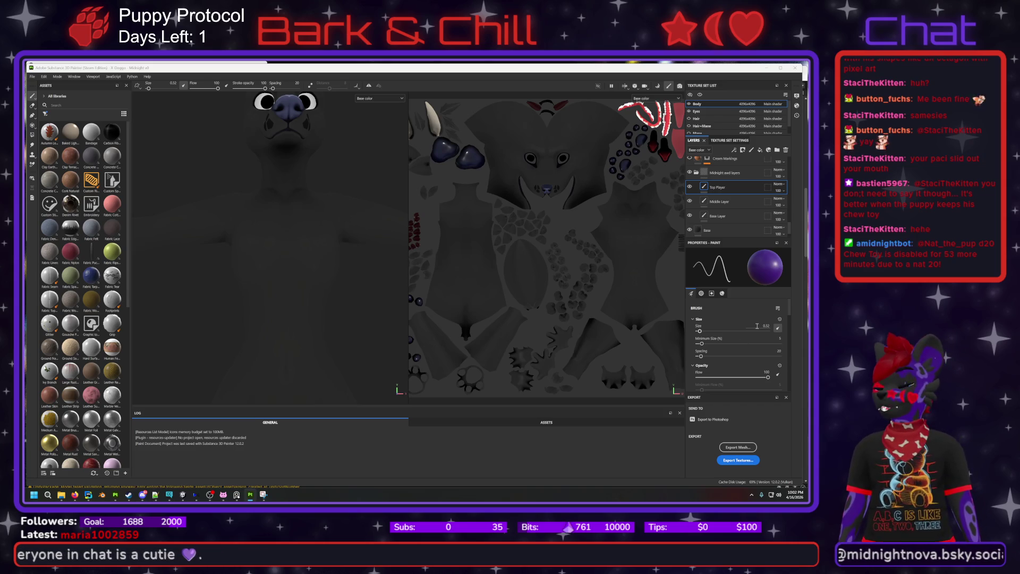
- Select the Base Layer and give the paint brush size 0.5 and hardness 0.5
left_click(729, 219)
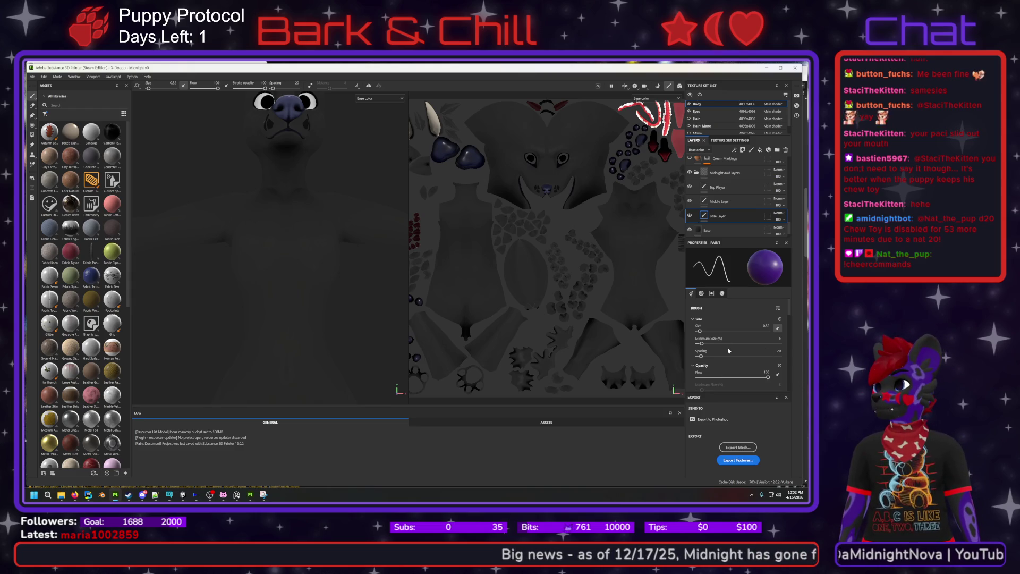
left_click(766, 326)
type("8")
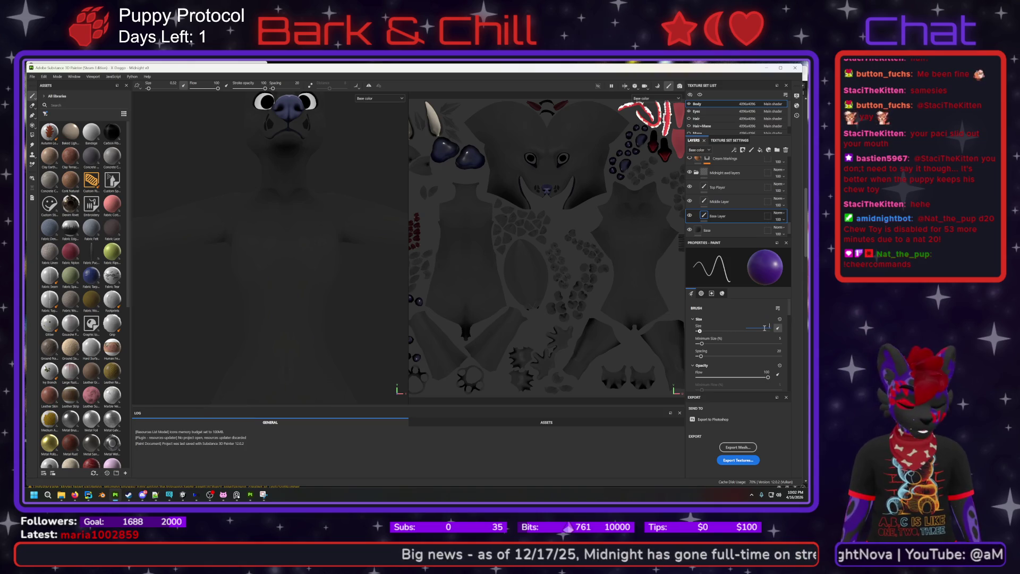
mouse_move(790, 318)
left_mouse_down()
mouse_move(792, 371)
mouse_move(790, 353)
left_mouse_up()
left_click(780, 359)
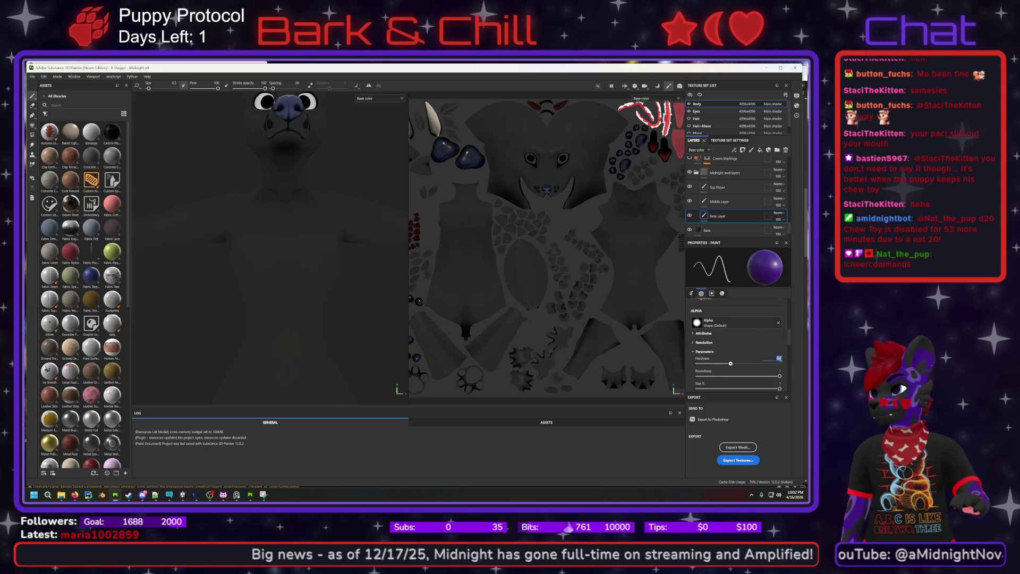
type("0")
key("Return")
left_click_drag(790, 338, 795, 309)
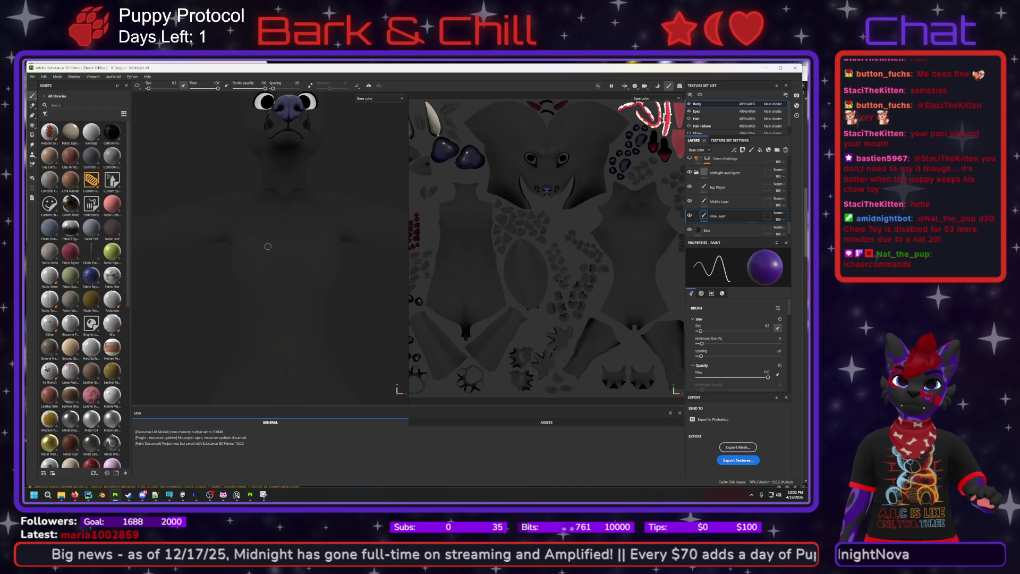
right_click_drag(266, 248, 277, 246, "ctrl")
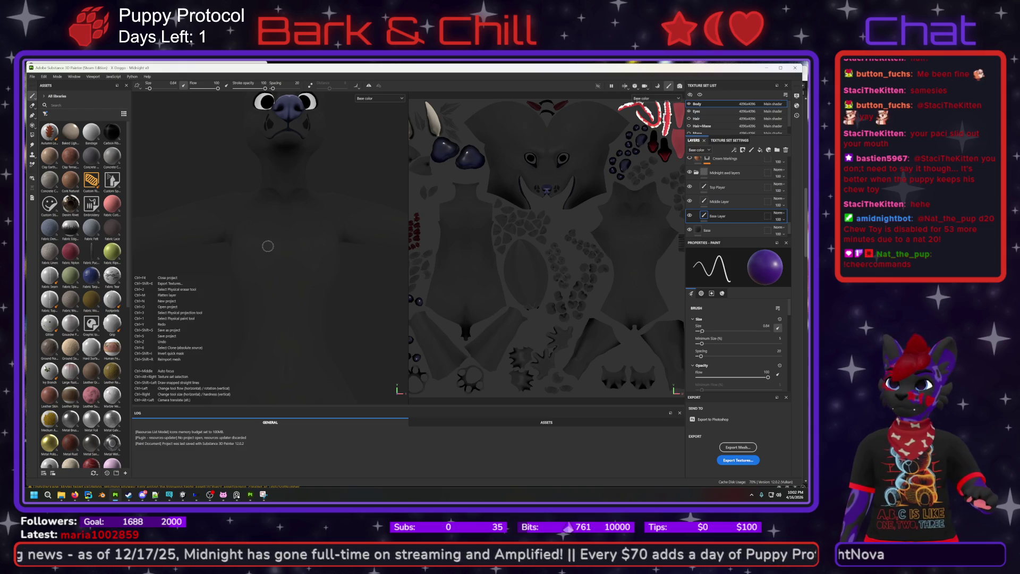
left_click(767, 325)
type("0.5")
key("Return")
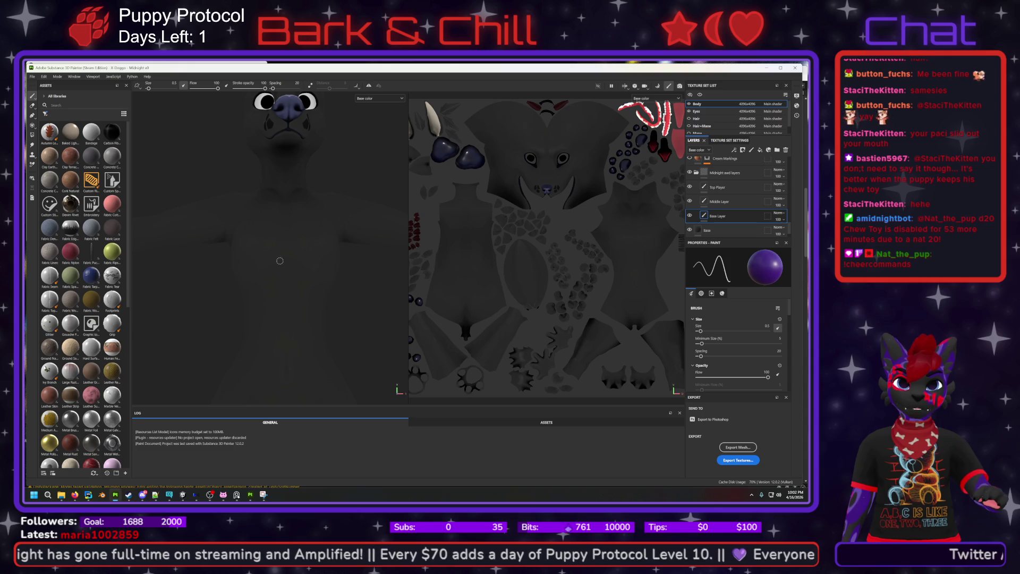
key("alt")
scroll(285, 265, "up", 5)
scroll(285, 266, "down", 5)
scroll(285, 266, "up", 3)
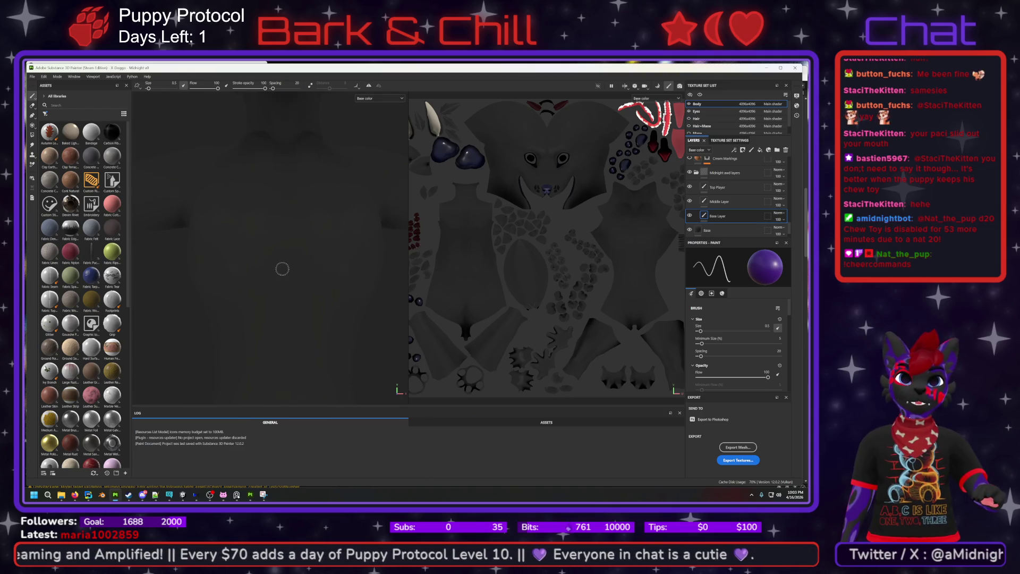
scroll(282, 269, "down", 4)
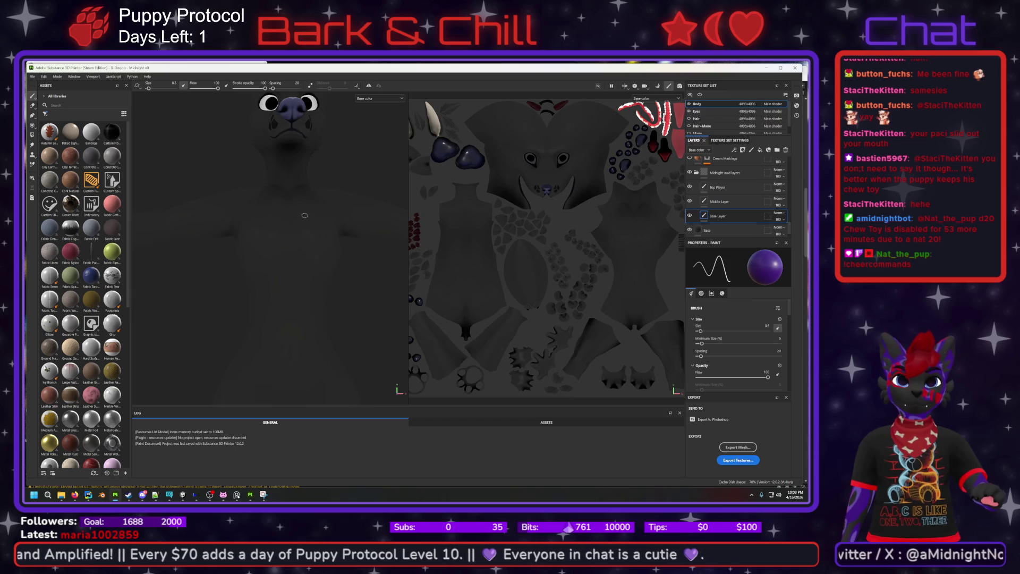
- Paint three purple test strokes on the torso, undoing each misplaced one
mouse_move(293, 244)
middle_mouse_down()
mouse_move(294, 254)
mouse_move(288, 207)
middle_mouse_up()
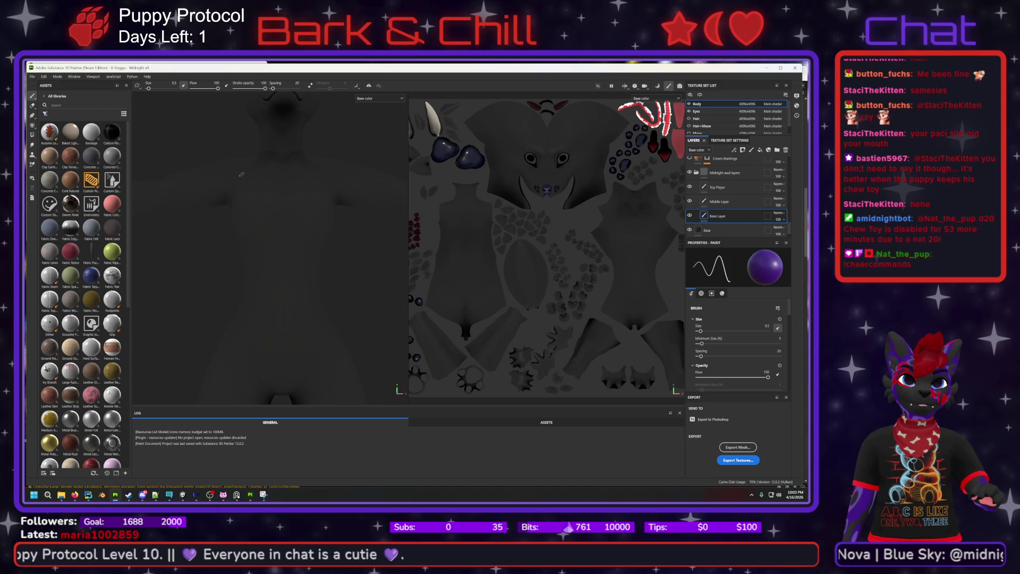
mouse_move(244, 175)
left_mouse_down()
mouse_move(263, 193)
mouse_move(293, 271)
left_mouse_up()
key("ctrl+z")
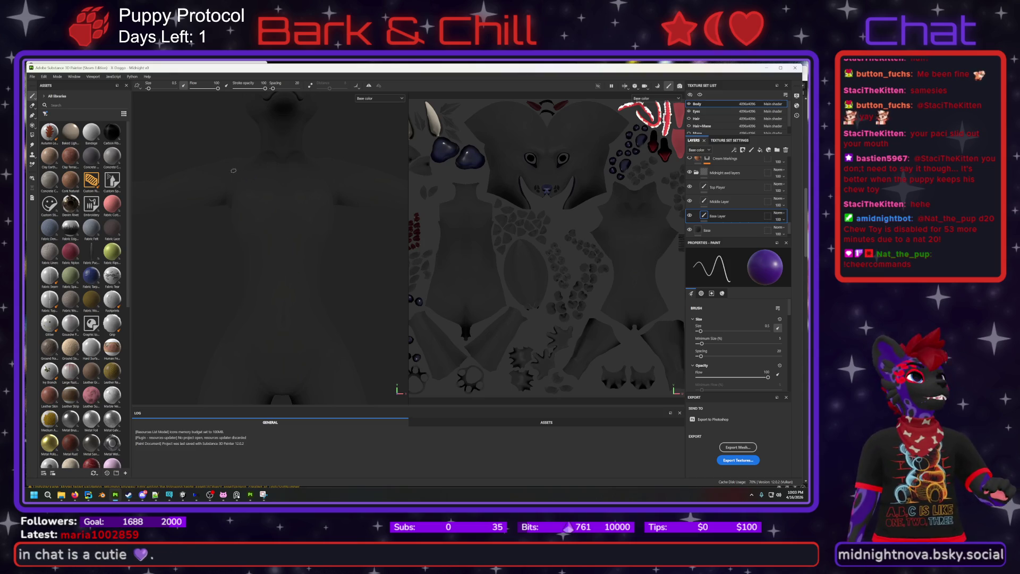
left_click_drag(229, 178, 239, 172)
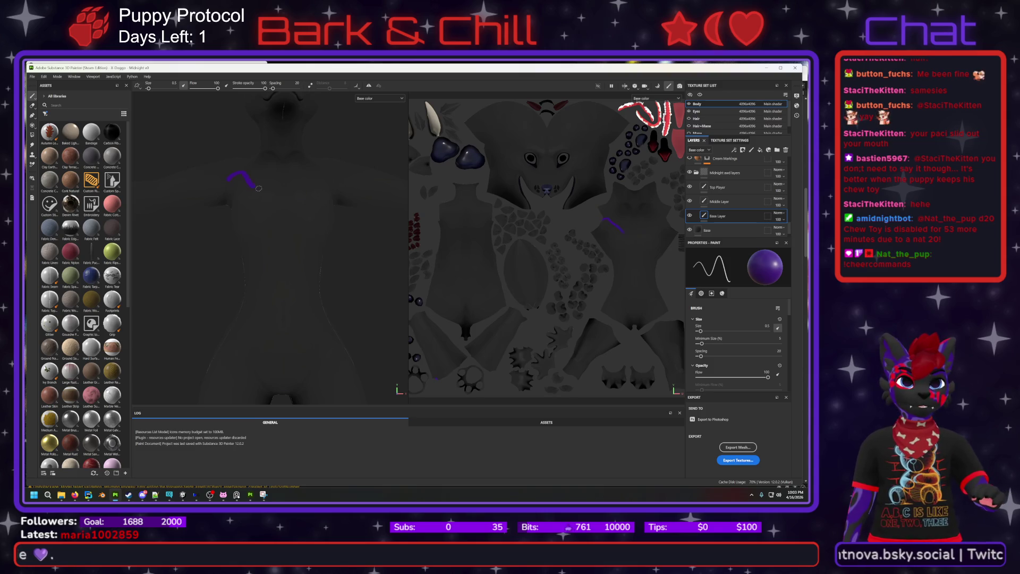
key("ctrl+z")
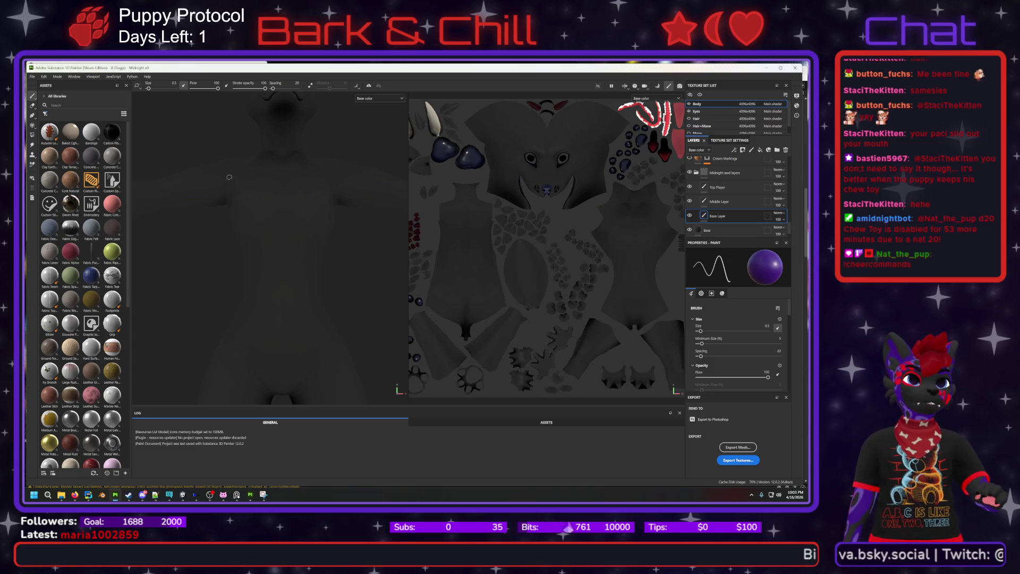
mouse_move(230, 178)
left_mouse_down()
mouse_move(265, 199)
mouse_move(296, 289)
left_mouse_up()
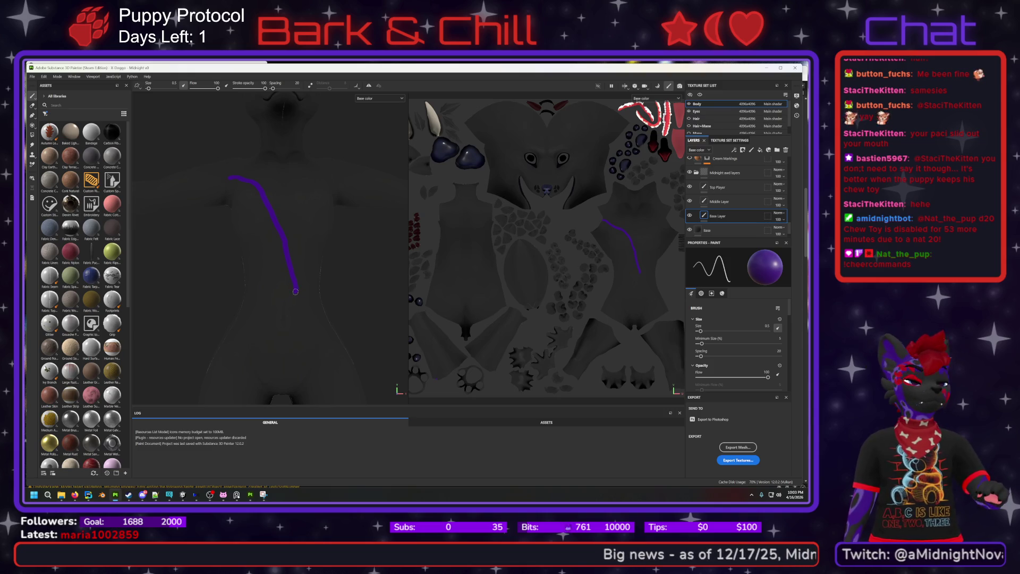
key("ctrl+z")
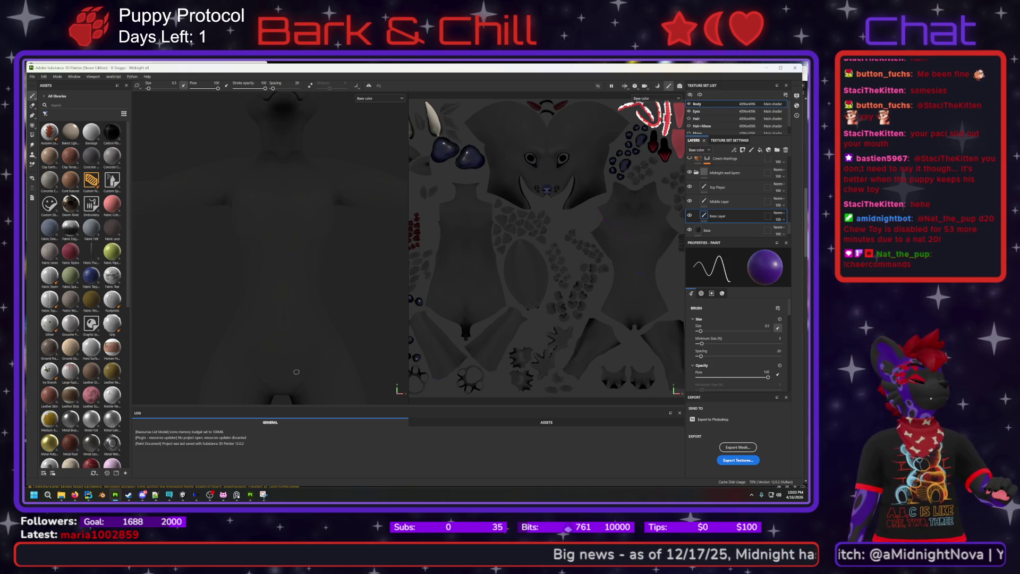
- Paint purple strokes on the lower body and upper torso, then bring back the reference overlay
left_click(297, 374)
mouse_move(293, 366)
left_mouse_down()
mouse_move(305, 342)
mouse_move(279, 218)
mouse_move(254, 178)
left_mouse_up()
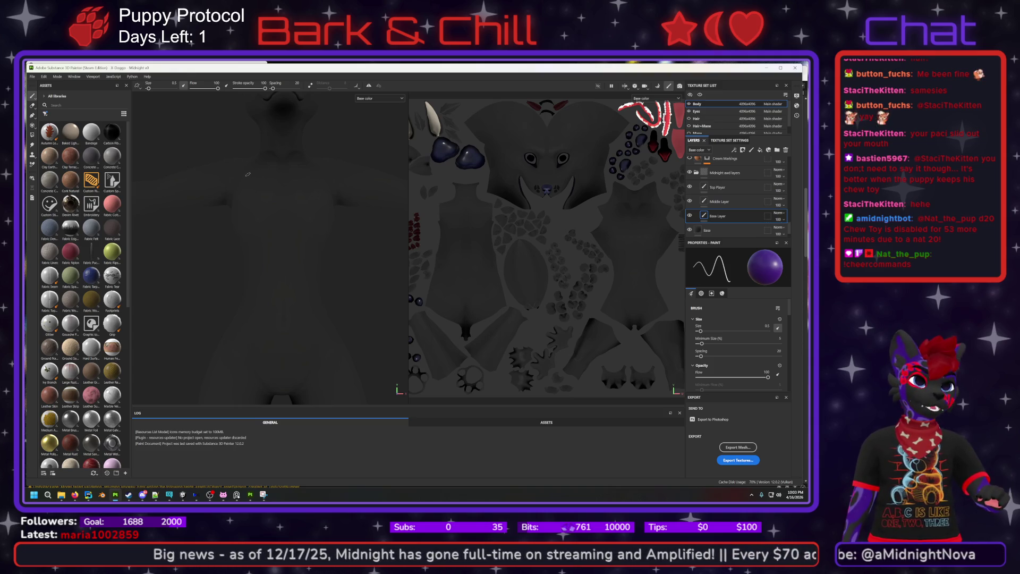
mouse_move(248, 178)
left_mouse_down()
mouse_move(268, 197)
mouse_move(304, 292)
mouse_move(305, 333)
mouse_move(292, 344)
mouse_move(277, 335)
mouse_move(282, 304)
mouse_move(259, 229)
left_mouse_up()
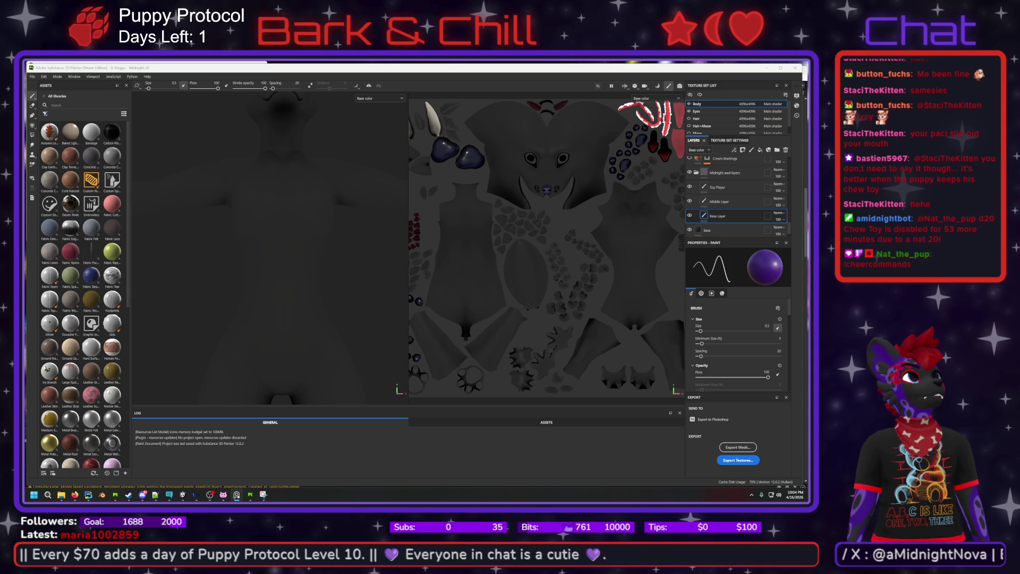
key("alt+Tab")
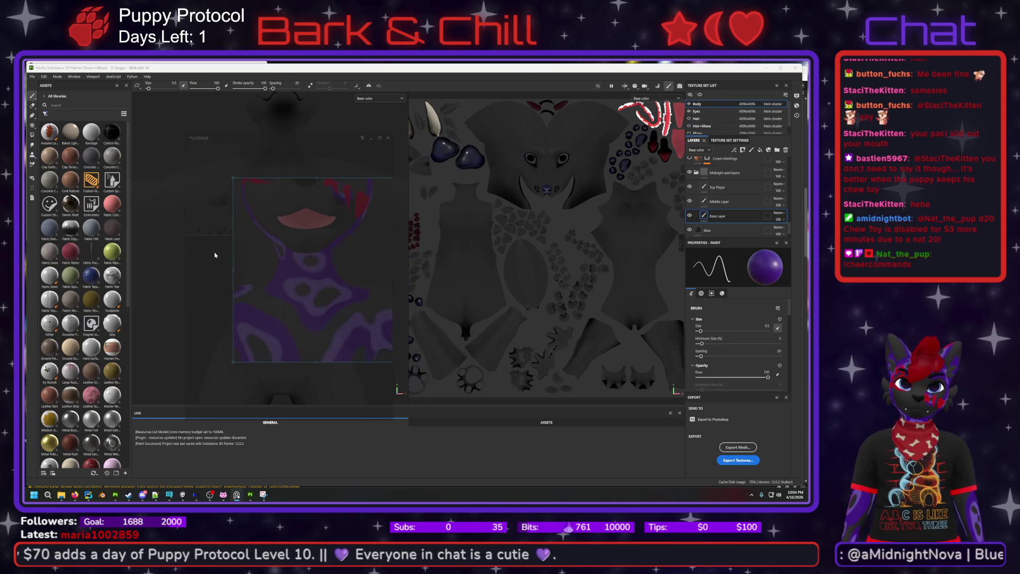
- Align the PureRef body reference with the model's torso and set it to Transparent to mouse
mouse_move(221, 254)
left_mouse_down("alt")
mouse_move(409, 349)
mouse_move(365, 403)
left_mouse_up("alt")
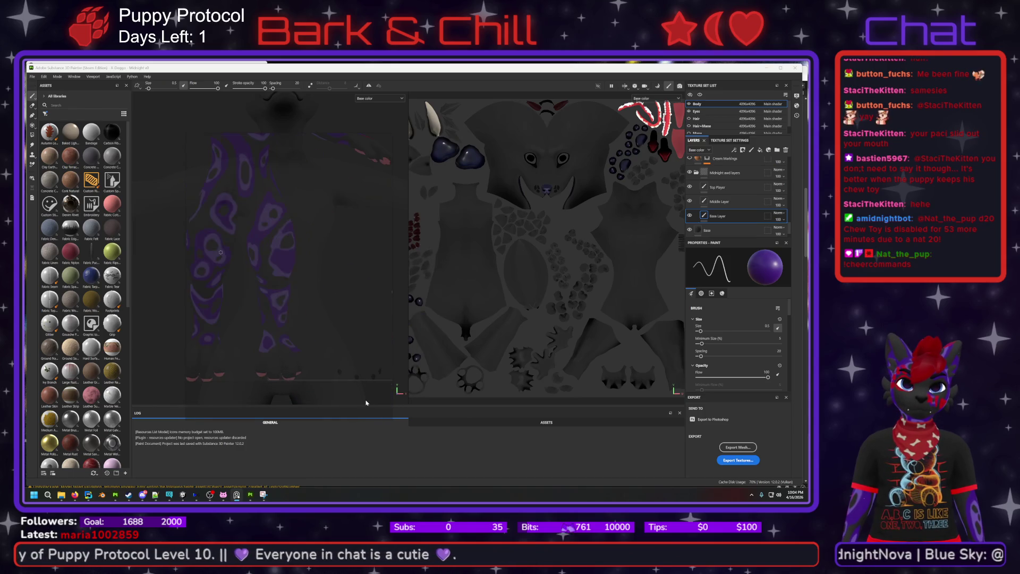
mouse_move(289, 294)
left_mouse_down("alt")
mouse_move(229, 209)
mouse_move(288, 304)
mouse_move(285, 228)
mouse_move(296, 337)
mouse_move(282, 284)
left_mouse_up("alt")
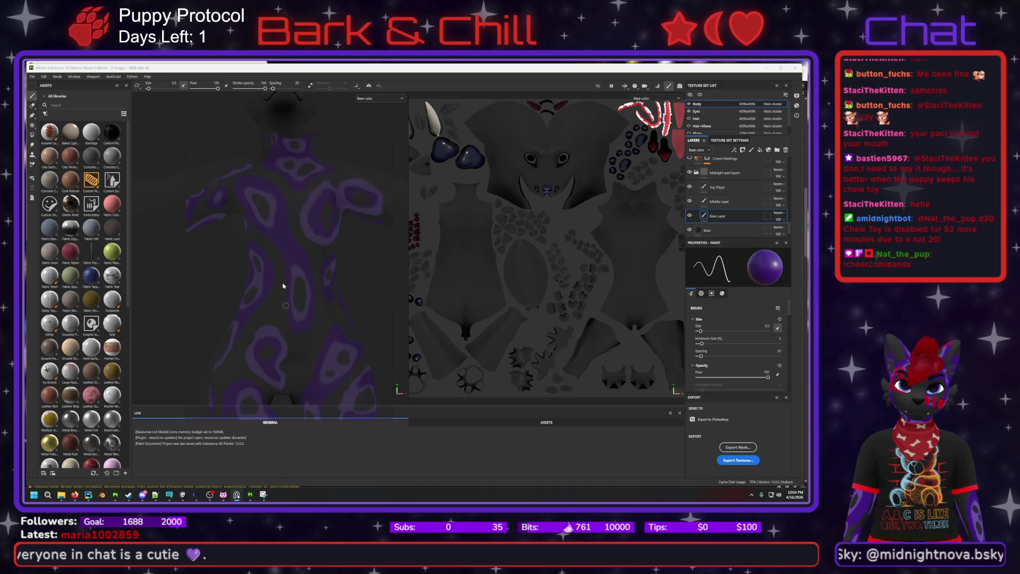
scroll(283, 286, "up", 3)
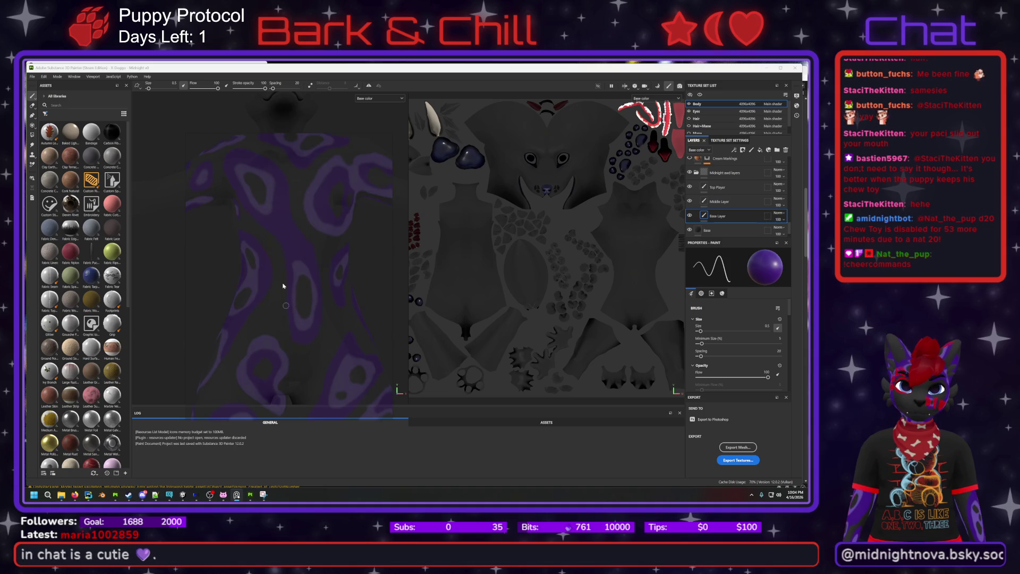
mouse_move(284, 285)
left_mouse_down("alt")
mouse_move(287, 300)
mouse_move(276, 302)
mouse_move(280, 292)
mouse_move(228, 278)
mouse_move(274, 268)
left_mouse_up("alt")
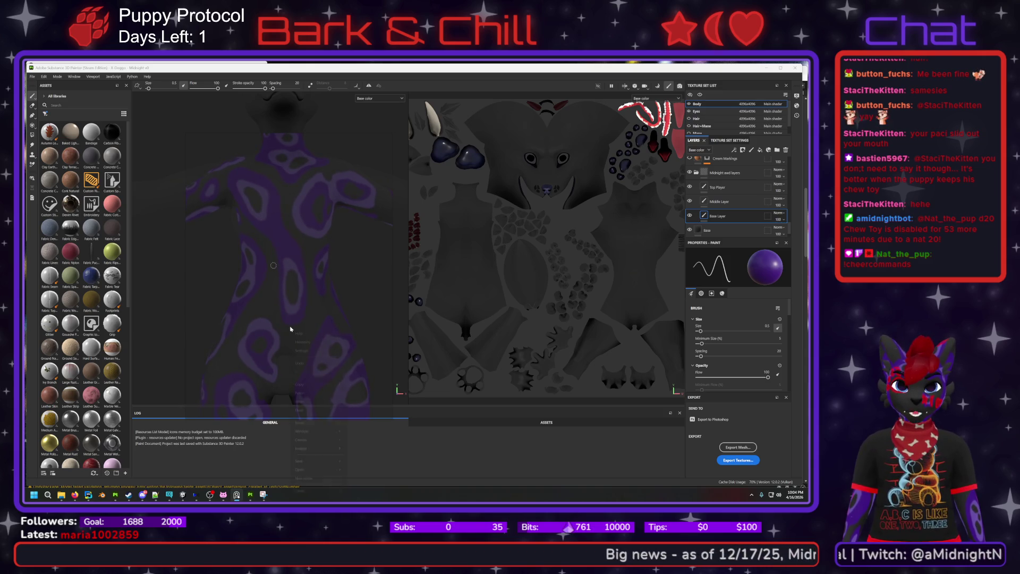
right_click(292, 330)
mouse_move(319, 422)
left_click(358, 424)
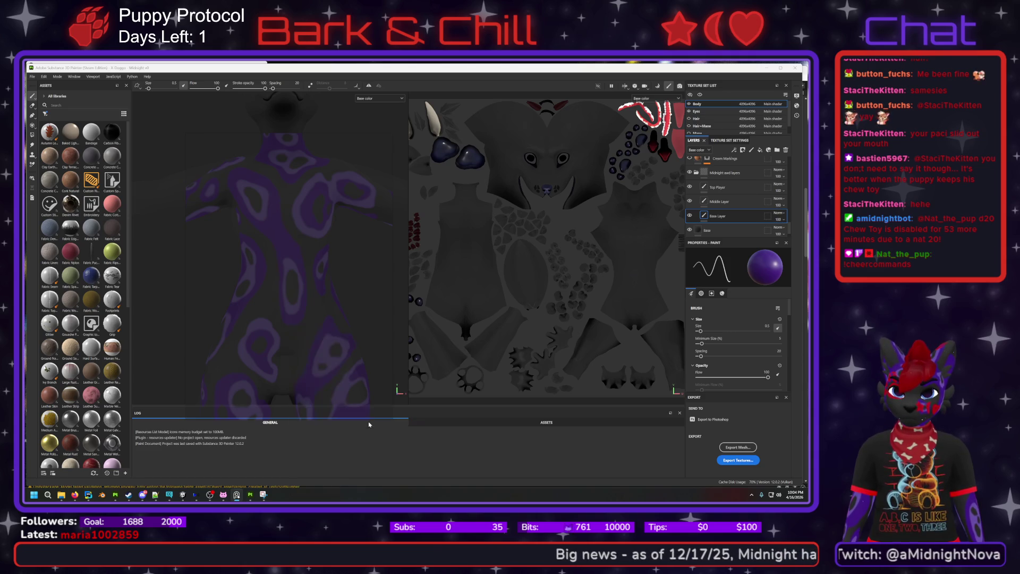
- Trace three purple outline strokes along the reference marking edges on the torso
left_click_drag(299, 323, 303, 313)
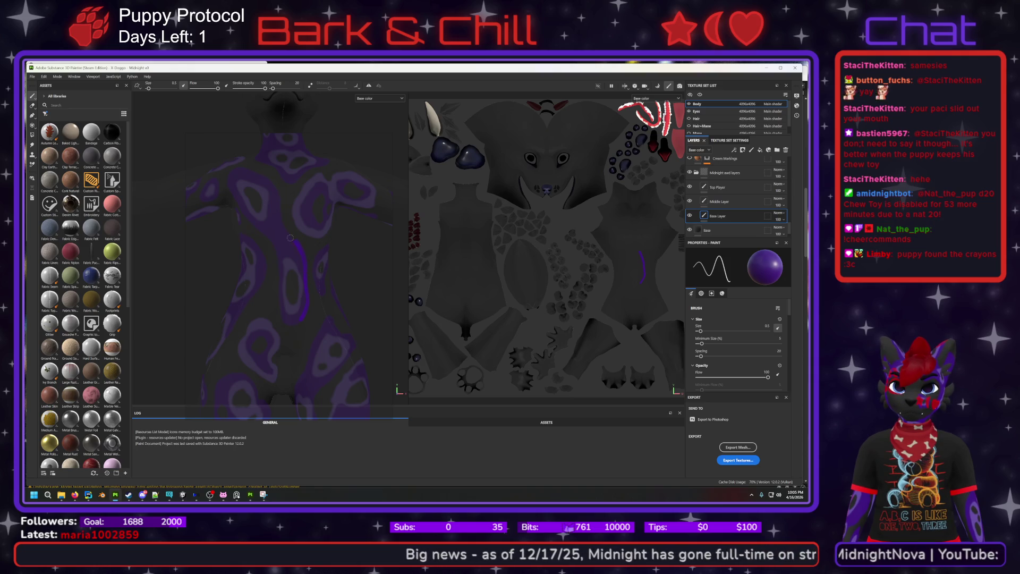
mouse_move(276, 203)
left_mouse_down()
mouse_move(260, 174)
mouse_move(232, 171)
left_mouse_up()
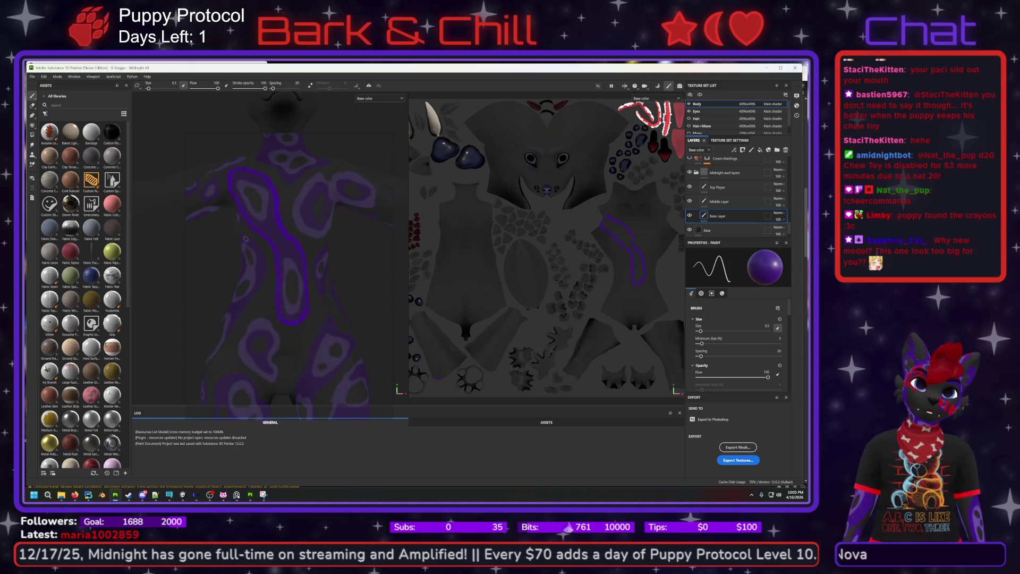
left_click_drag(222, 342, 242, 322)
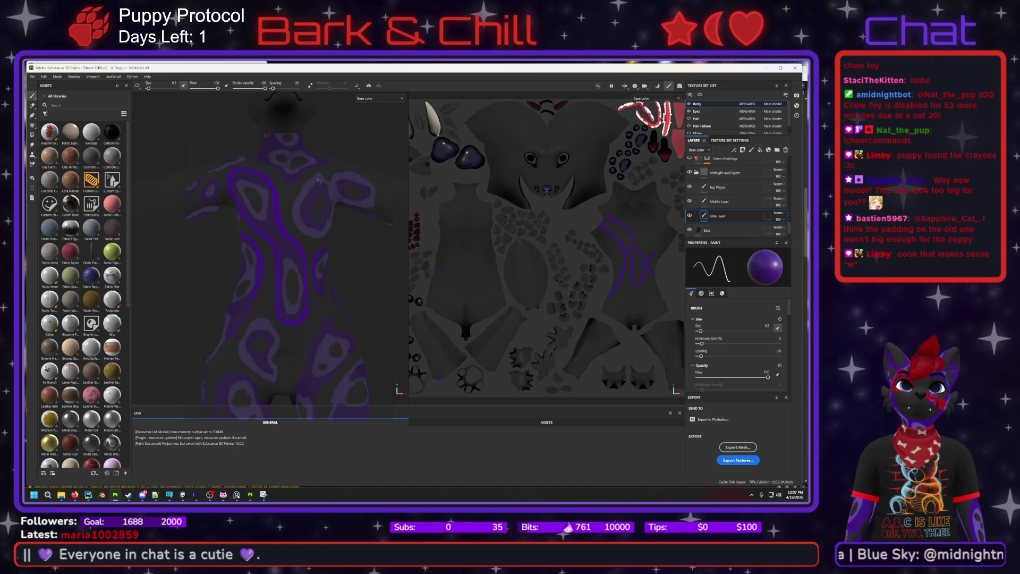
- Turn off Transparent to mouse with Ctrl+T and zoom the reference out to the full character
key("ctrl+t")
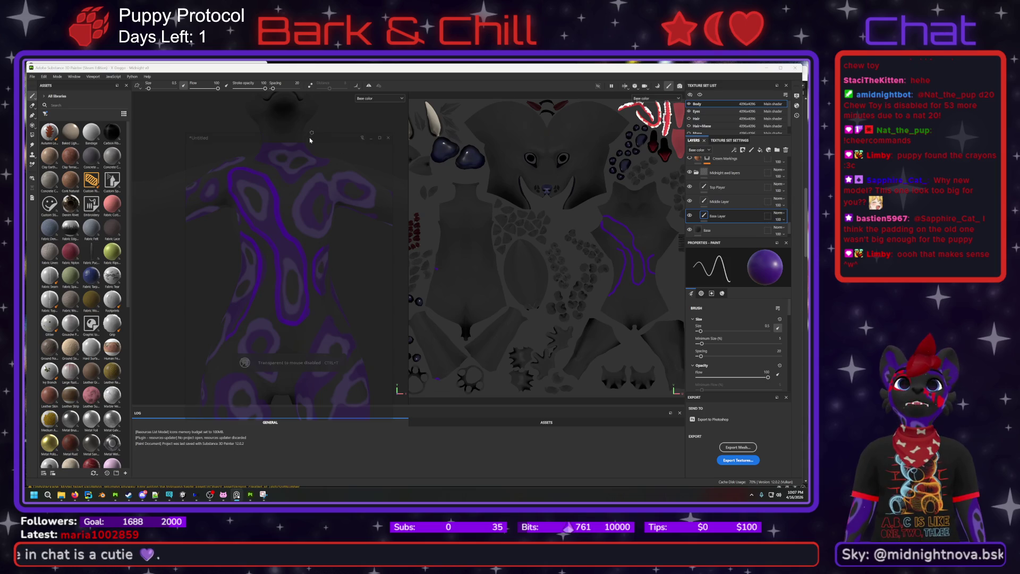
mouse_move(309, 135)
mouse_move(308, 136)
left_mouse_down()
mouse_move(311, 230)
mouse_move(308, 159)
mouse_move(231, 212)
mouse_move(170, 223)
mouse_move(244, 196)
mouse_move(311, 136)
left_mouse_up()
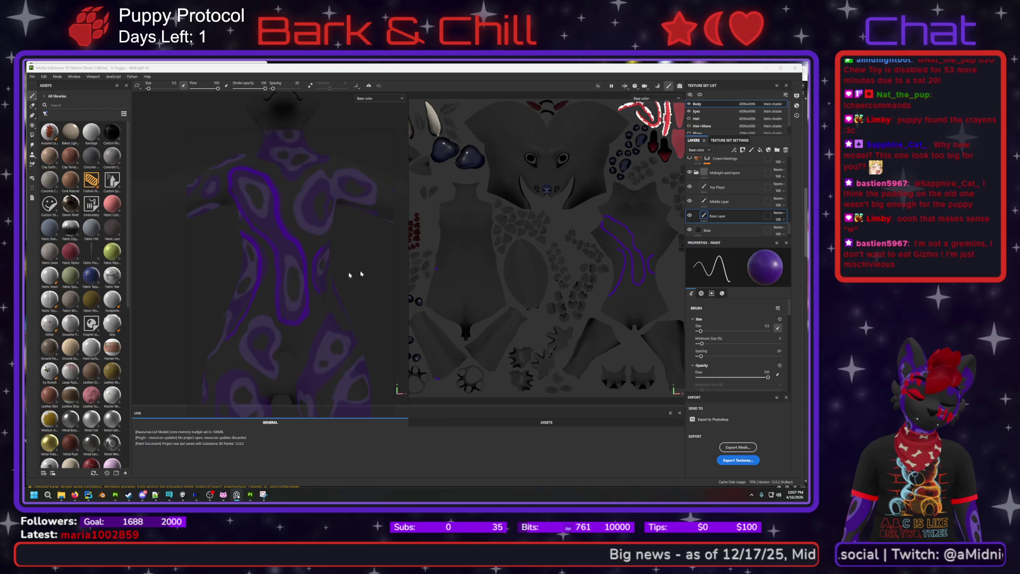
left_click(400, 76)
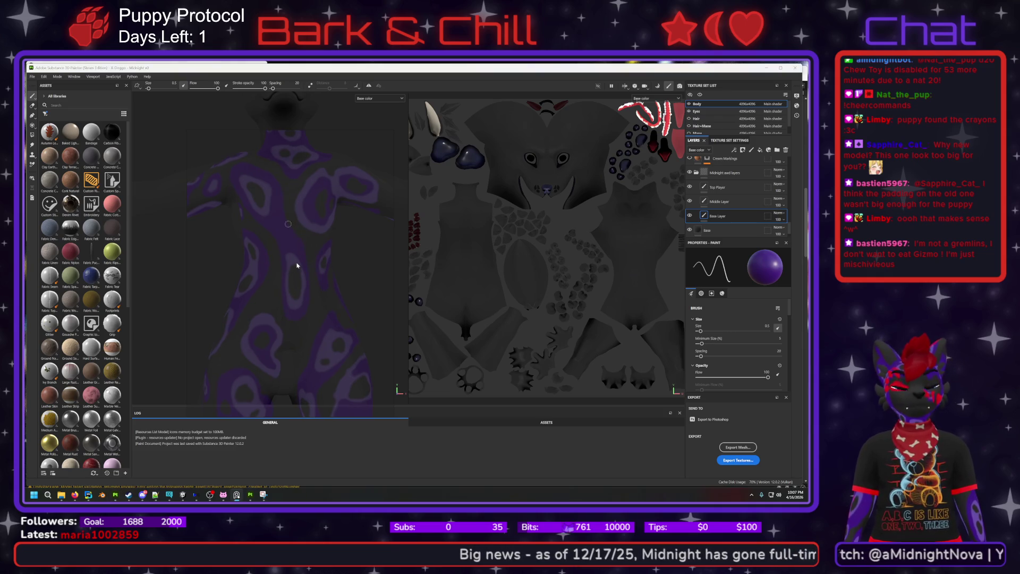
mouse_move(246, 139)
right_mouse_down("alt")
mouse_move(307, 273)
mouse_move(303, 360)
right_mouse_up("alt")
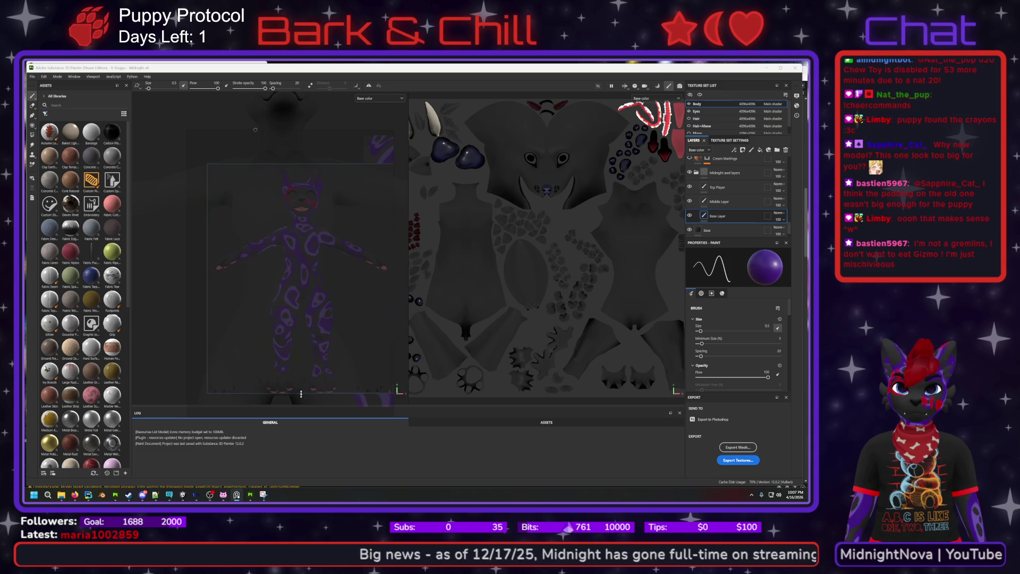
- Drag the PureRef window edges so the full-body reference covers the whole puppy model
left_click_drag(302, 378, 302, 374)
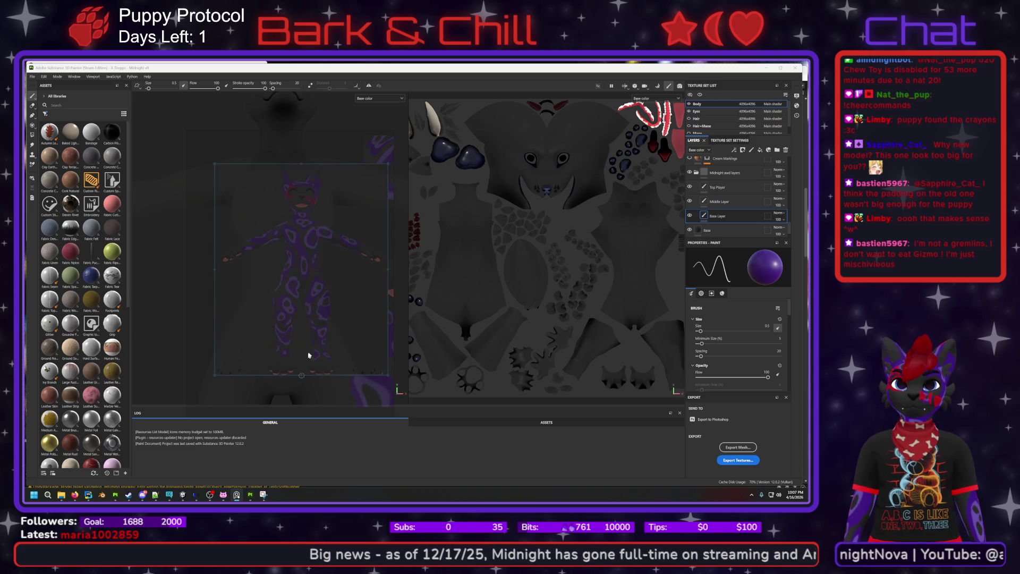
mouse_move(257, 127)
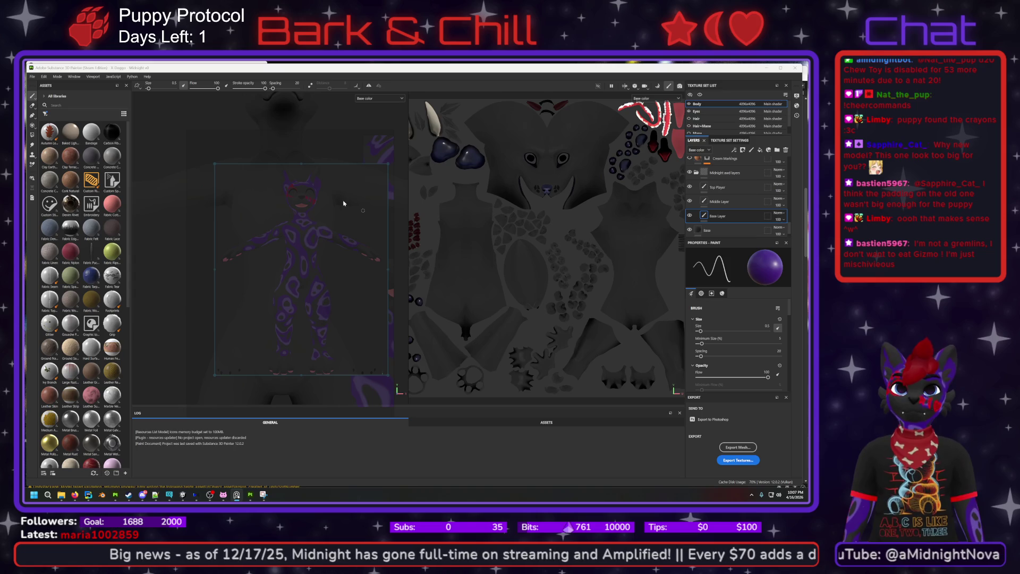
right_click(291, 216)
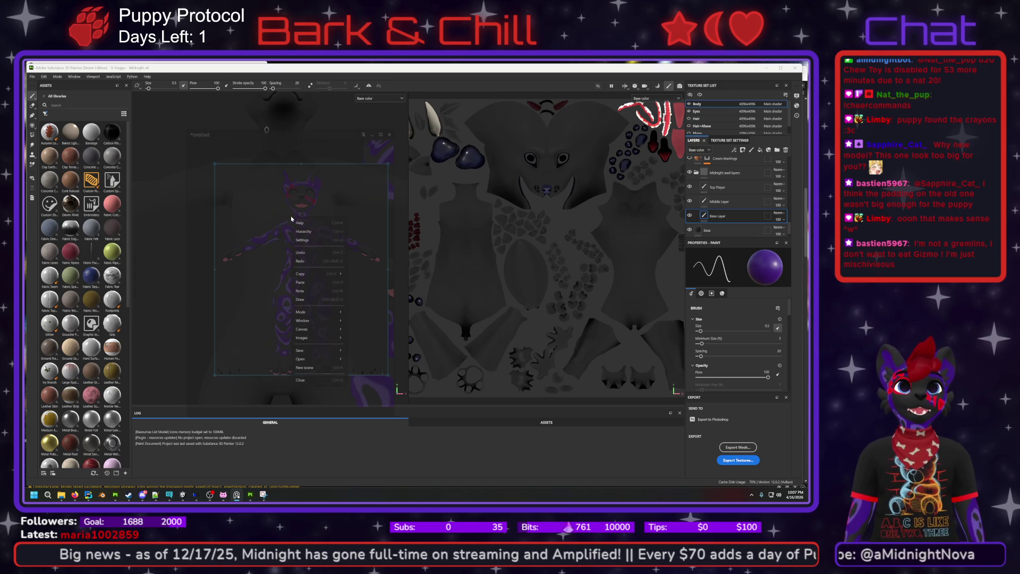
mouse_move(317, 337)
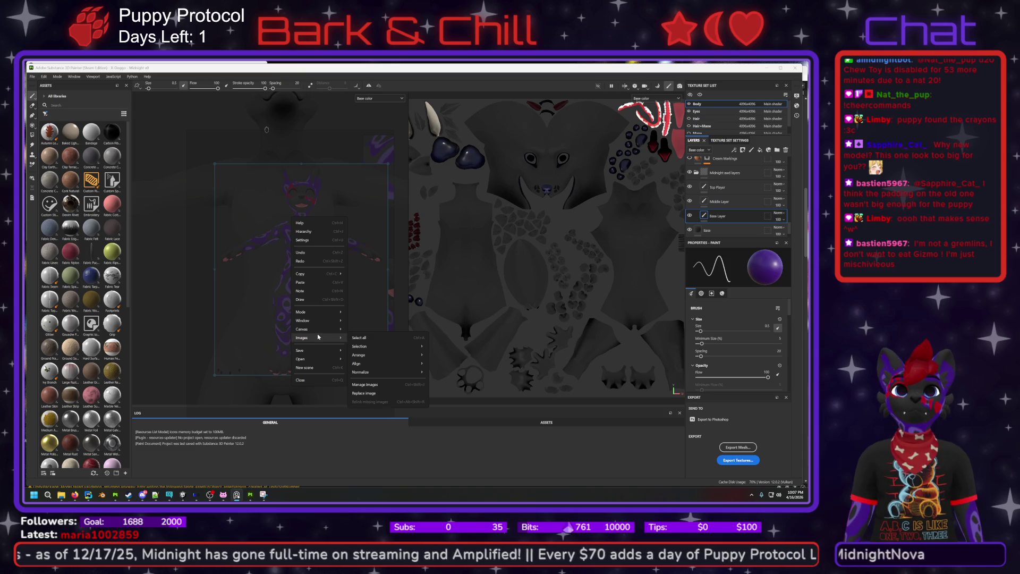
mouse_move(373, 346)
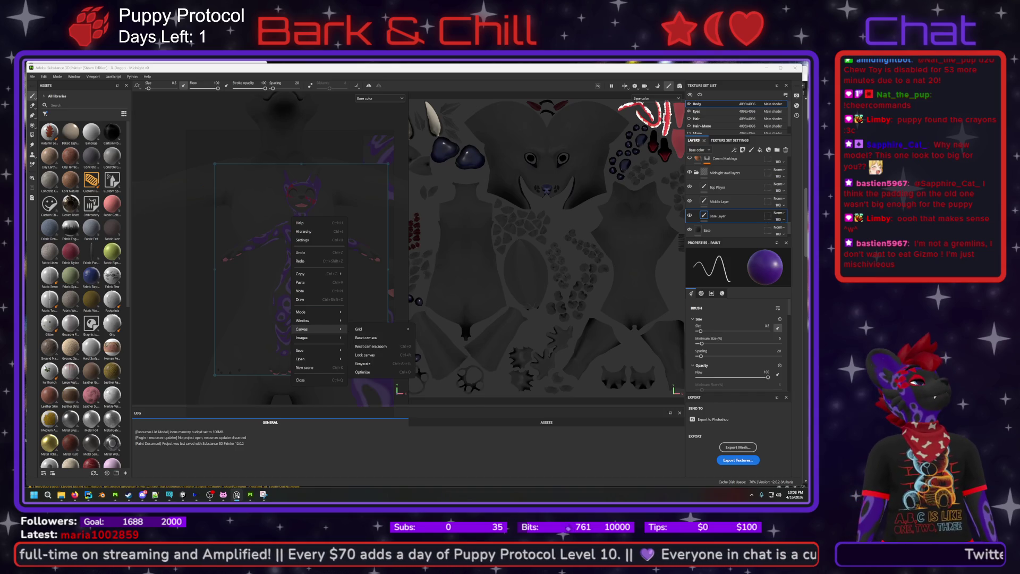
key("Escape")
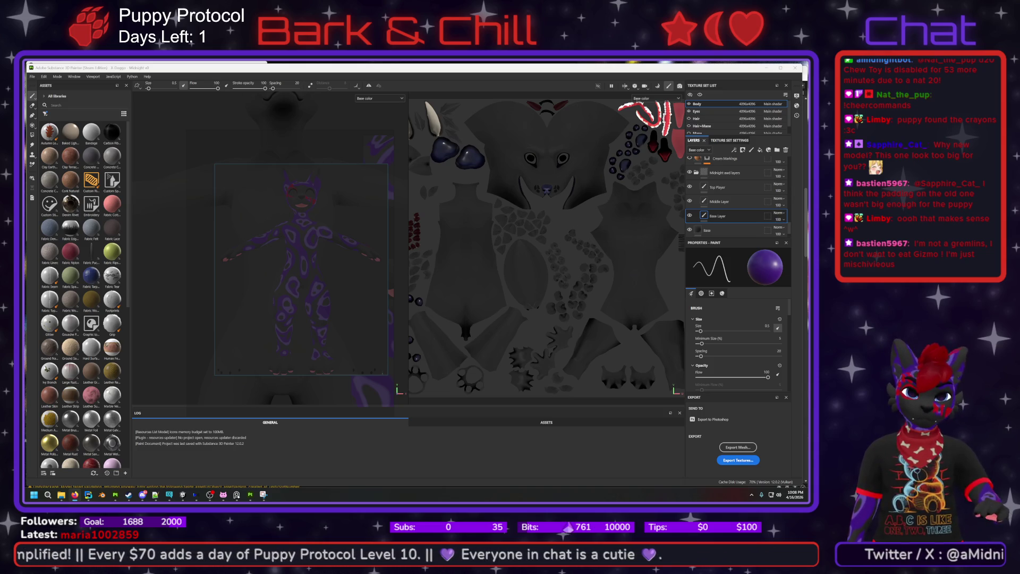
mouse_move(239, 499)
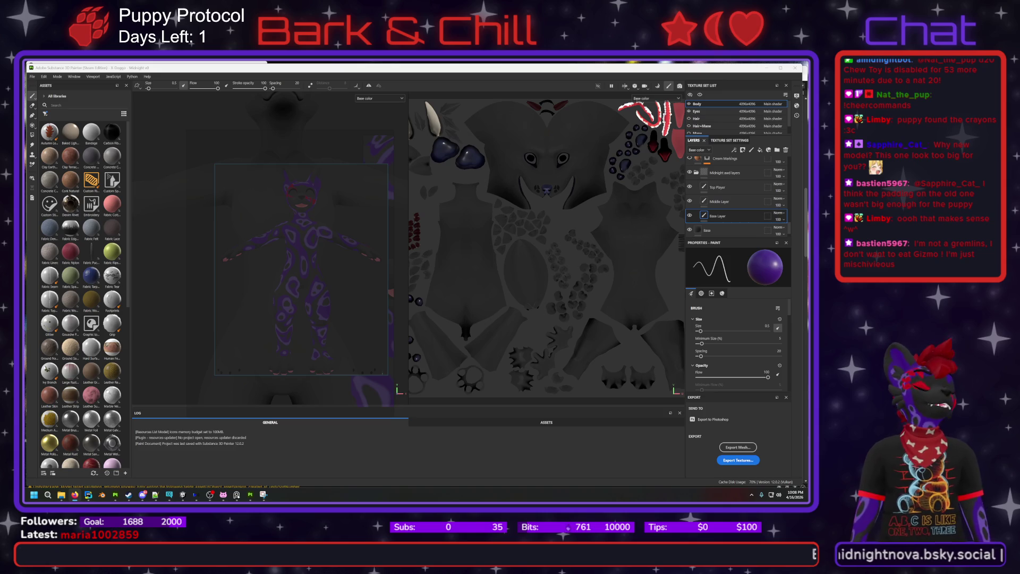
left_click_drag(301, 374, 301, 379)
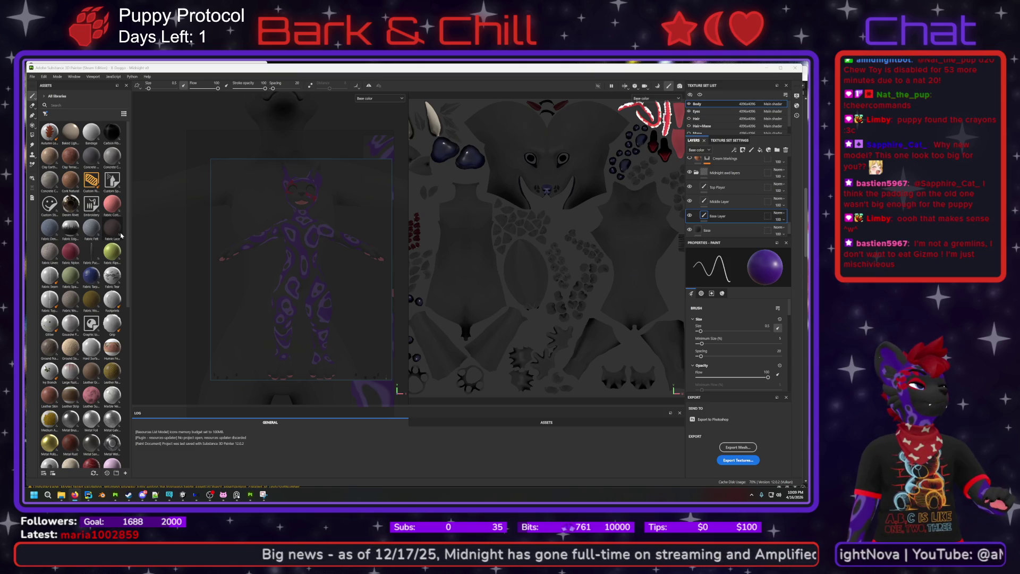
mouse_move(300, 380)
left_mouse_down()
mouse_move(299, 392)
mouse_move(299, 378)
left_mouse_up()
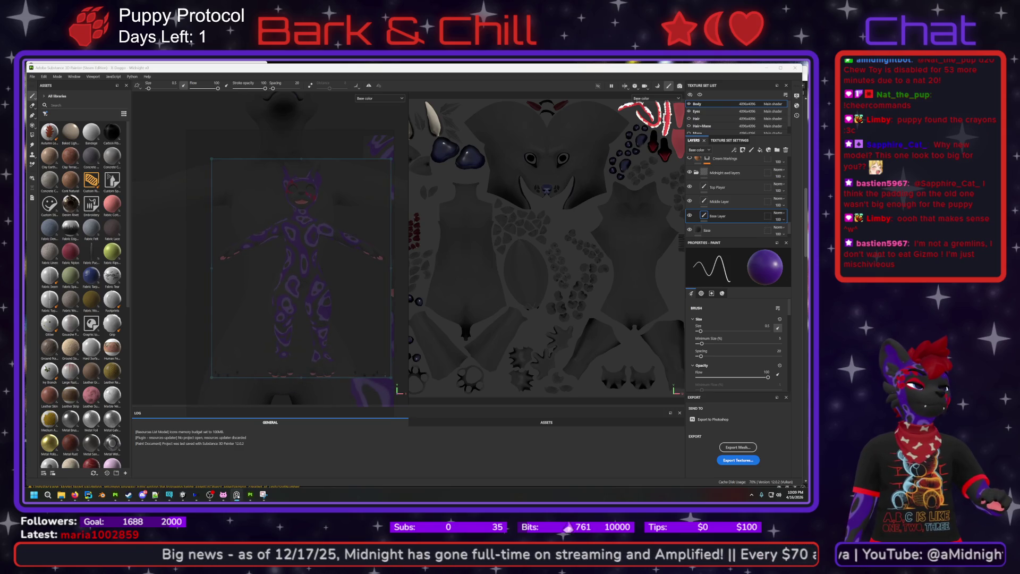
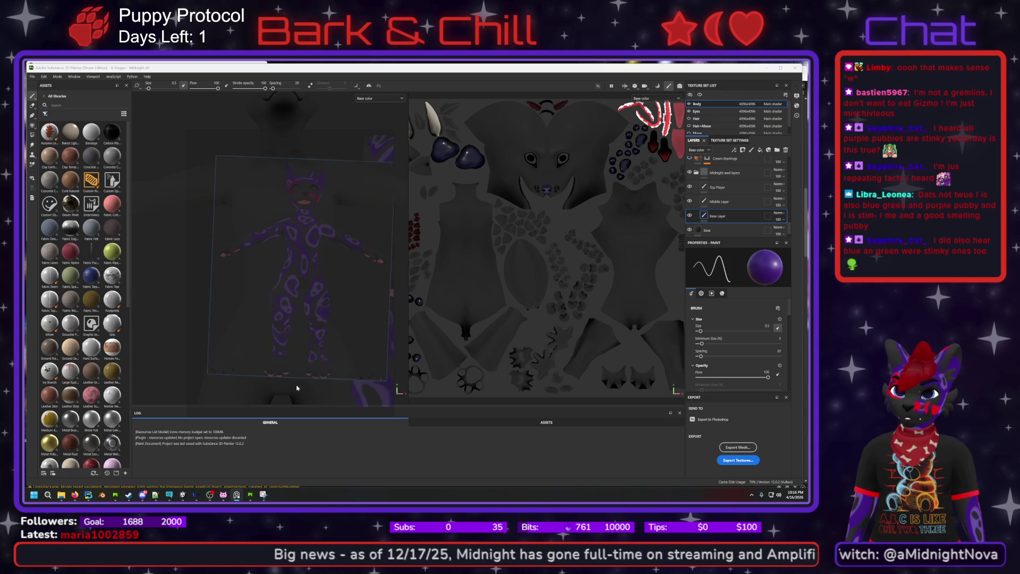
- Zoom the viewport in and out, then shift the camera slightly on the avatar
scroll(303, 384, "up", 2)
scroll(303, 384, "down", 2)
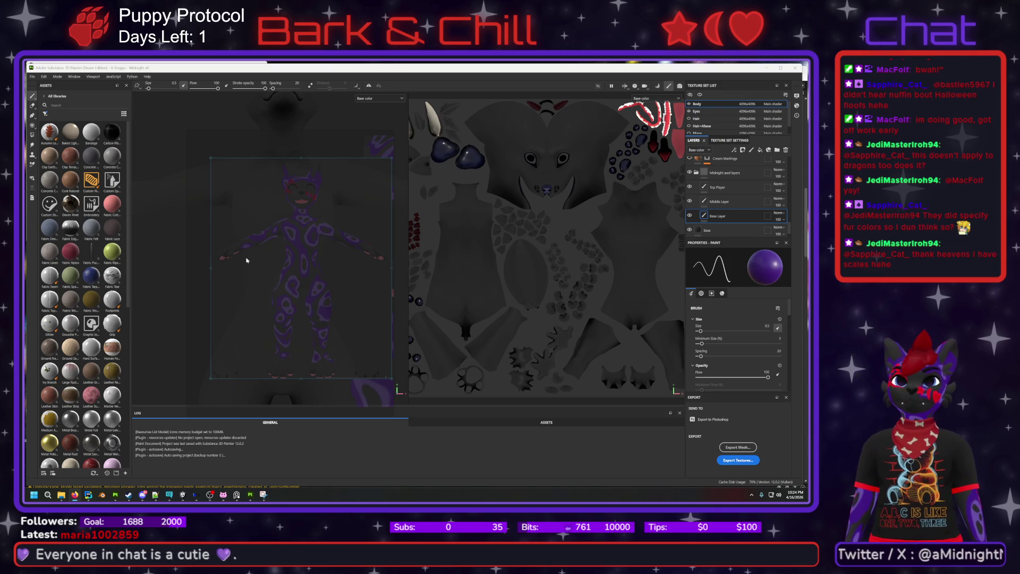
left_click_drag(314, 292, 275, 211, "alt")
- Orbit around the avatar, enlarge the view frame from its corner, and start extracting the downloaded files
left_click_drag(302, 165, 351, 247, "alt")
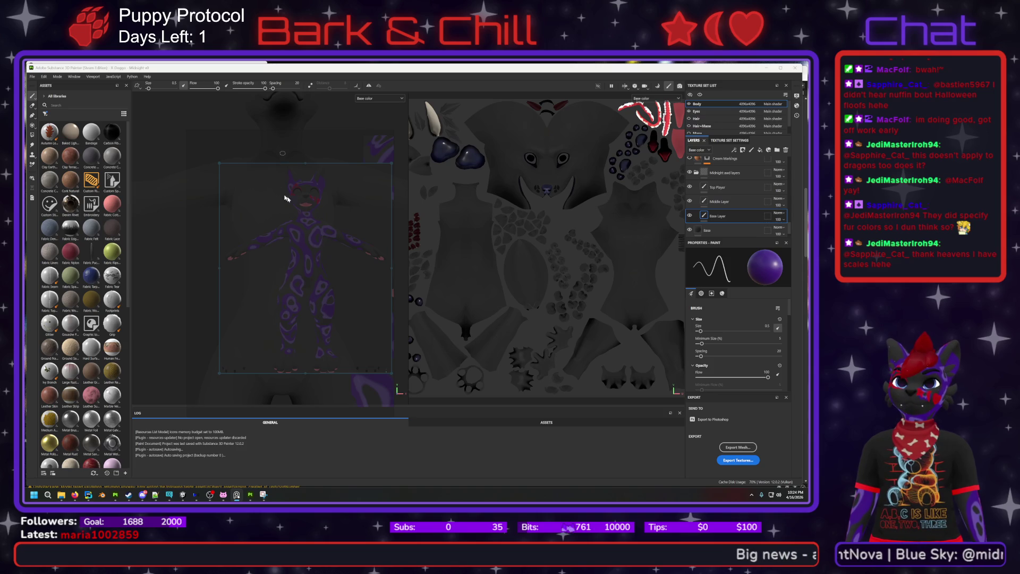
mouse_move(221, 165)
left_mouse_down()
mouse_move(200, 140)
mouse_move(205, 146)
left_mouse_up()
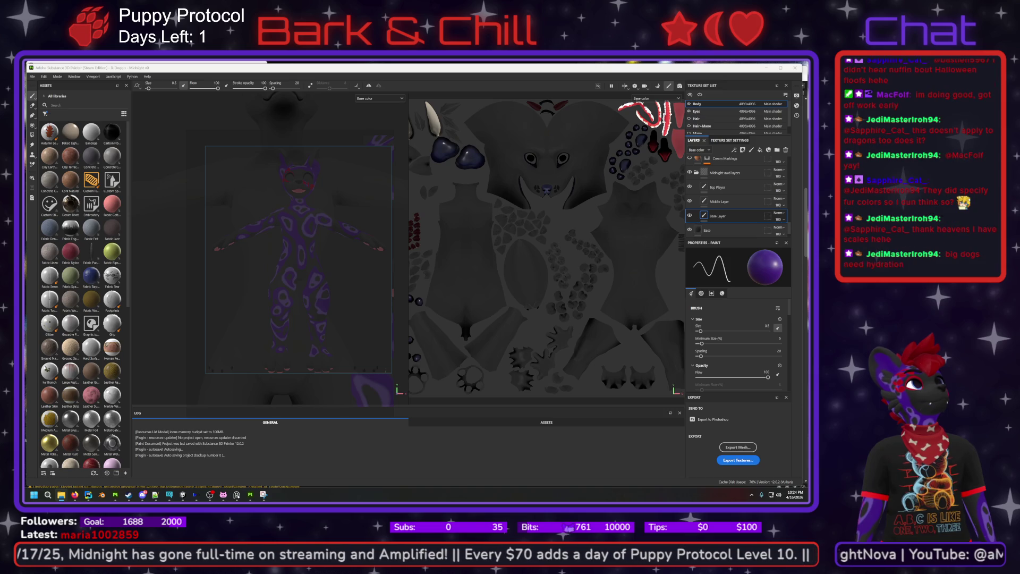
left_click(471, 342)
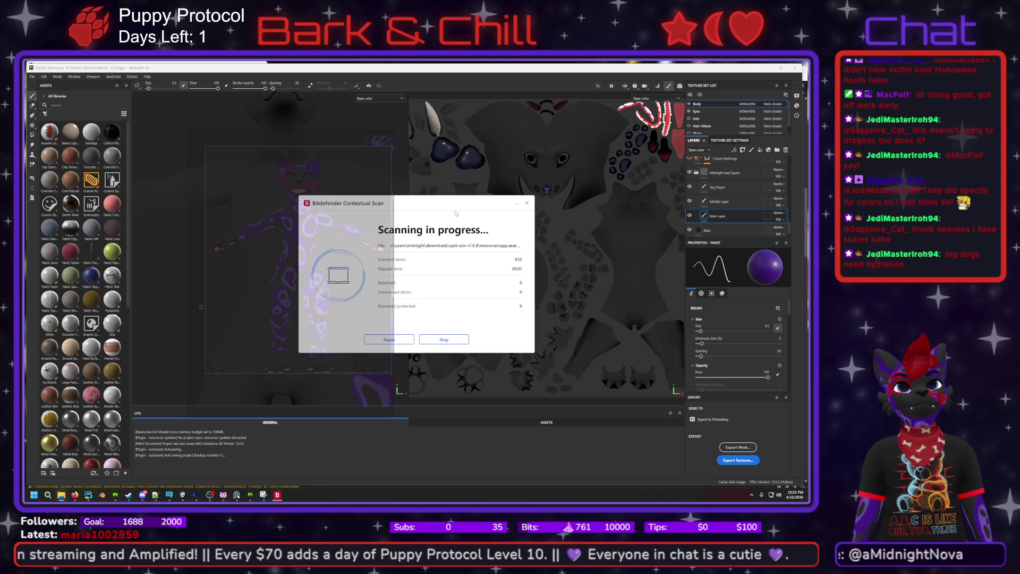
- Dismiss the clean Bitdefender scan result and move the framed view up and left
left_click(527, 203)
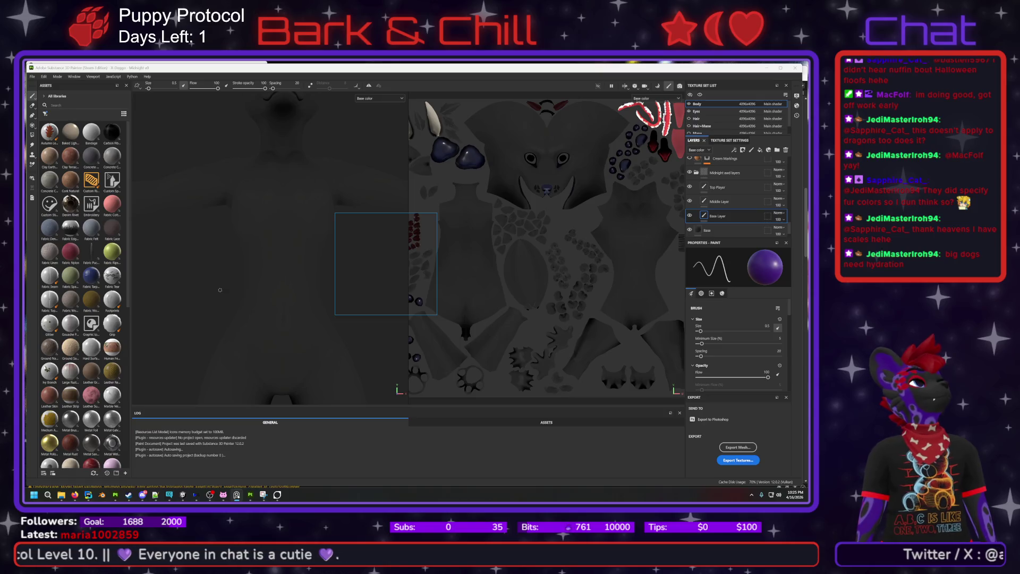
mouse_move(370, 255)
left_mouse_down()
mouse_move(232, 254)
mouse_move(270, 249)
mouse_move(323, 292)
left_mouse_up()
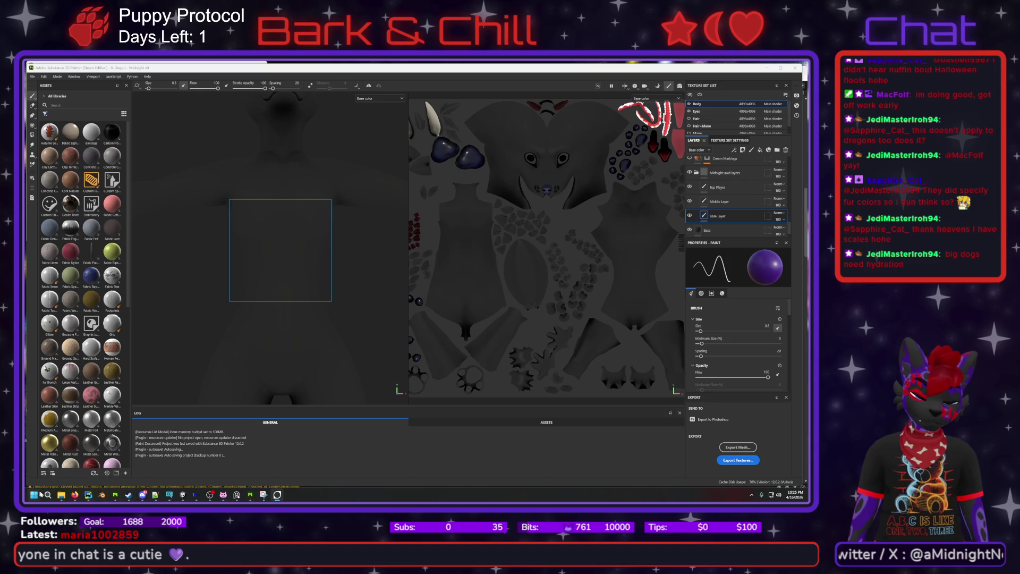
- Lower the avatar model within the framed 3D view
mouse_move(61, 495)
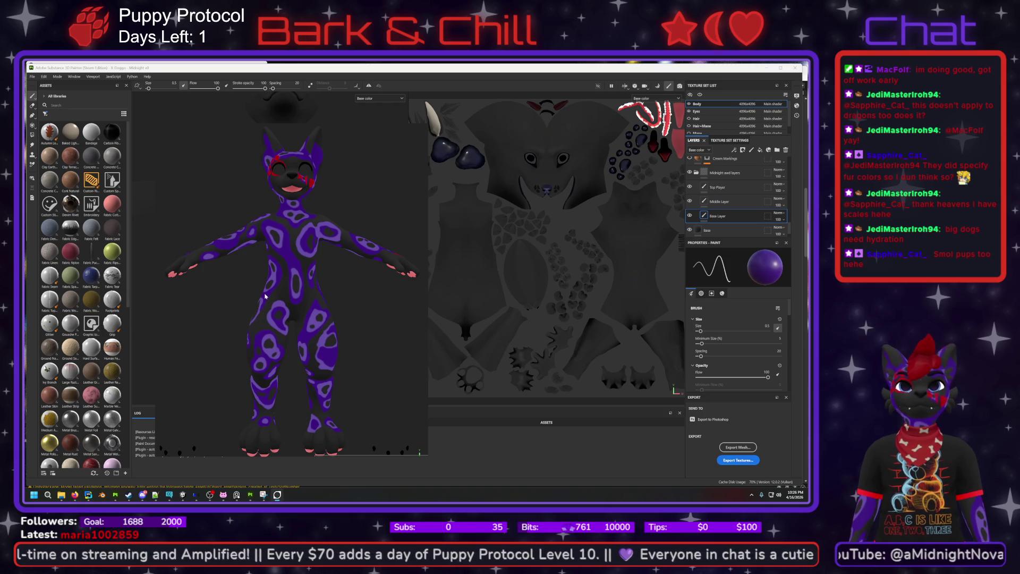
middle_click_drag(231, 242, 232, 265)
- Orbit the camera to a new angle on the T-posed avatar
mouse_move(231, 265)
left_mouse_down("alt")
mouse_move(259, 283)
mouse_move(232, 253)
mouse_move(239, 247)
left_mouse_up("alt")
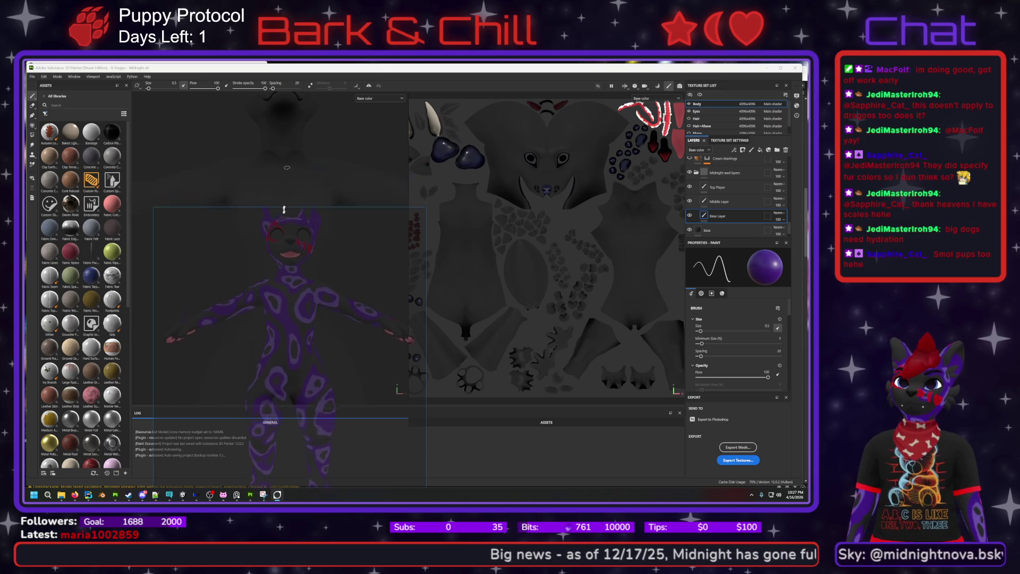
- Drag the view frame's top edge upward above the avatar's head
mouse_move(286, 168)
left_mouse_down()
mouse_move(296, 88)
mouse_move(298, 154)
left_mouse_up()
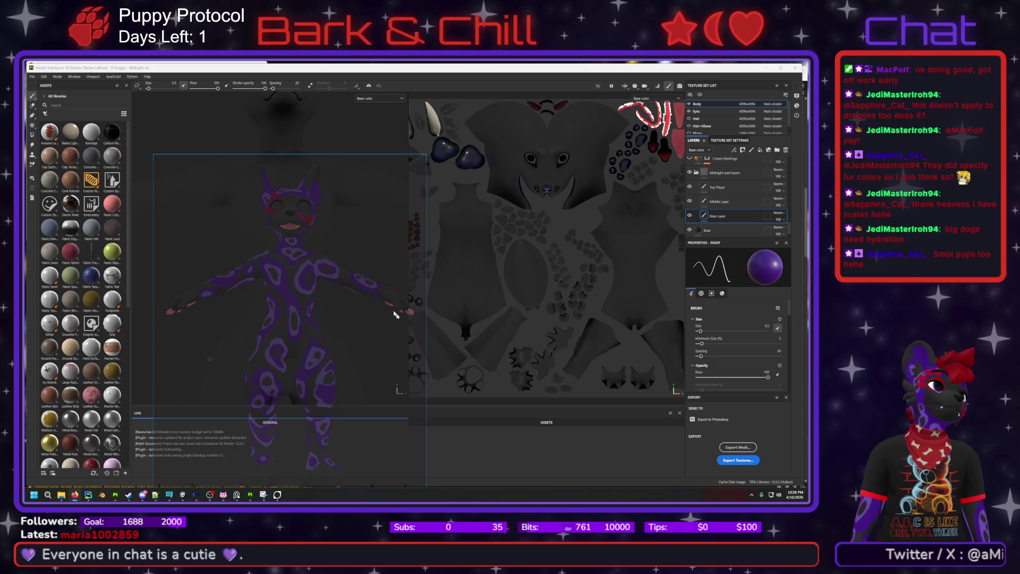
- Move the framed view up-left and shrink it around the model, then start the Affinity installer
scroll(315, 297, "up", 3)
scroll(316, 297, "down", 3)
scroll(316, 298, "down", 5)
scroll(314, 300, "up", 5)
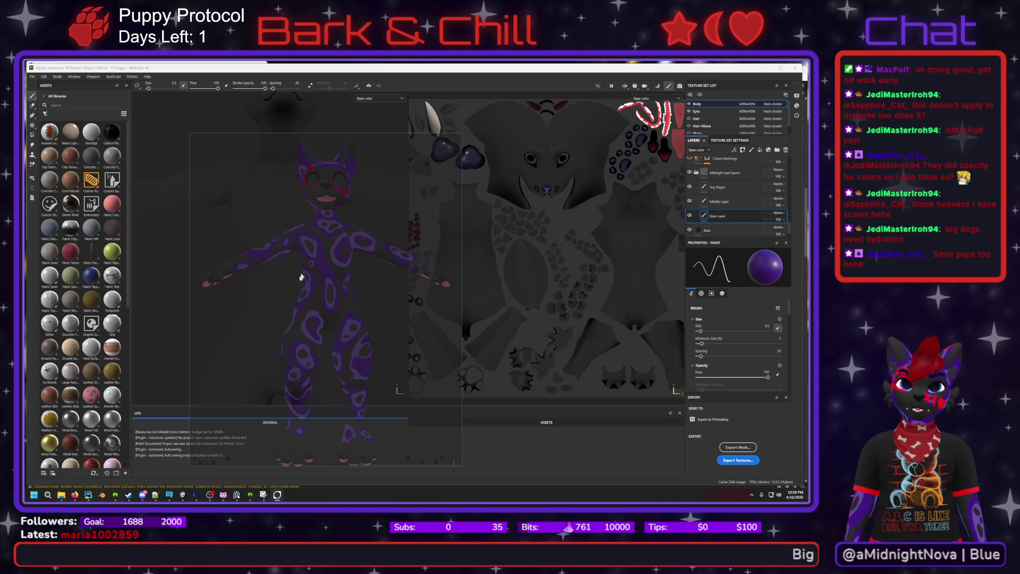
middle_click_drag(318, 213, 278, 181, "alt")
left_click_drag(279, 181, 267, 176)
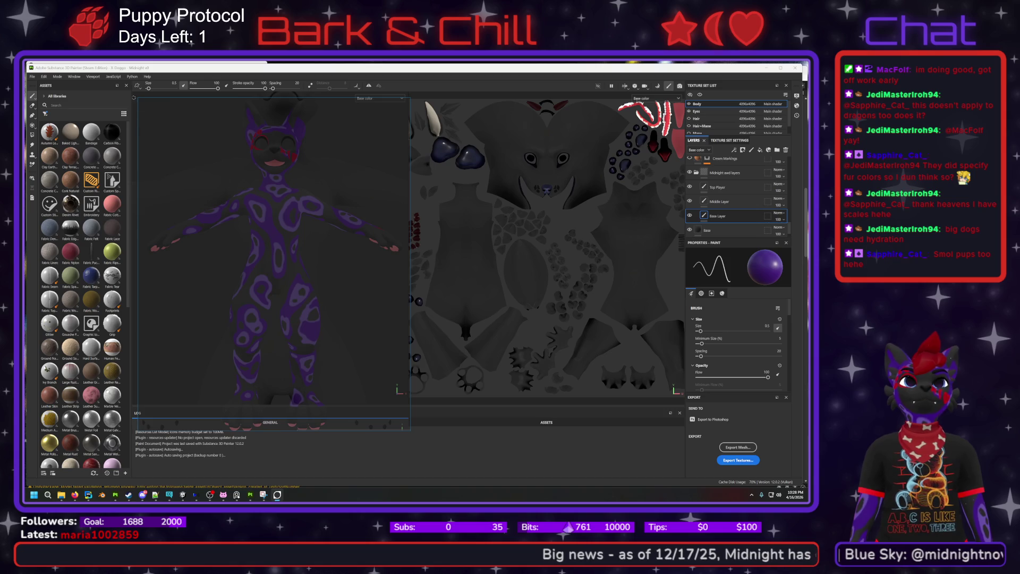
mouse_move(139, 98)
left_mouse_down()
mouse_move(213, 154)
mouse_move(206, 193)
mouse_move(179, 218)
mouse_move(182, 129)
mouse_move(151, 113)
mouse_move(152, 142)
left_mouse_up()
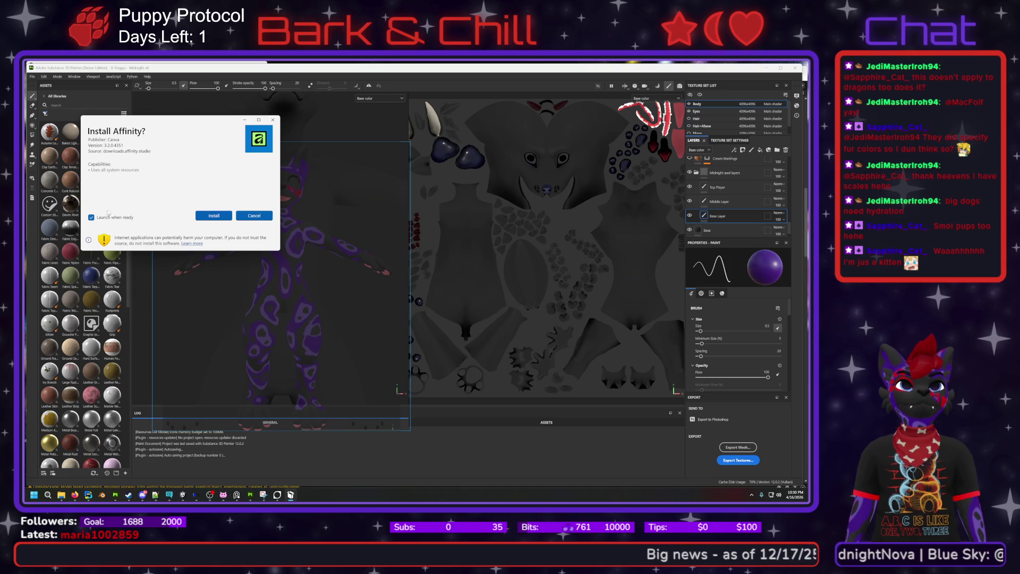
left_click(213, 216)
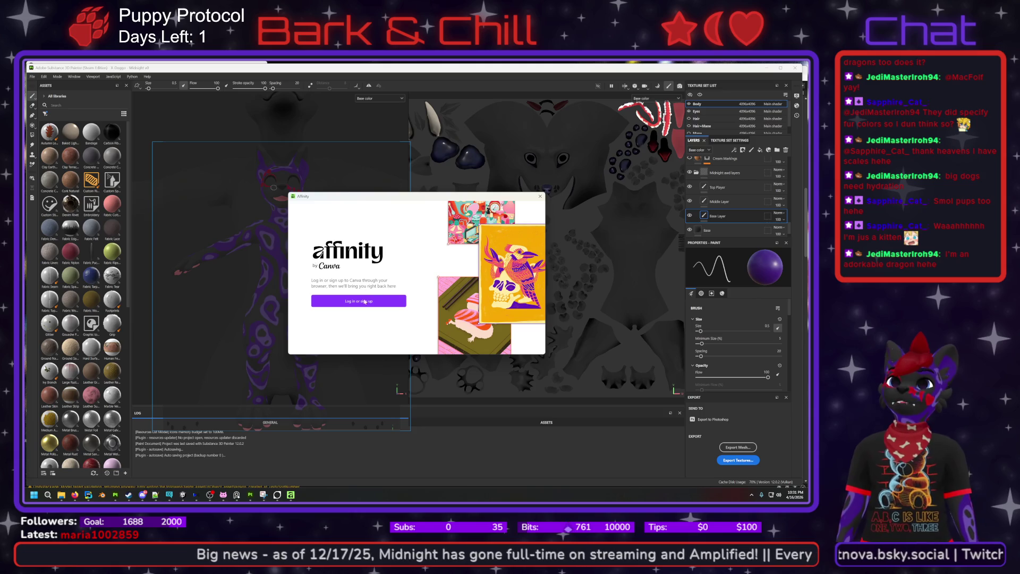
- Sign in to Affinity through the browser and skip the intro video
left_click(360, 301)
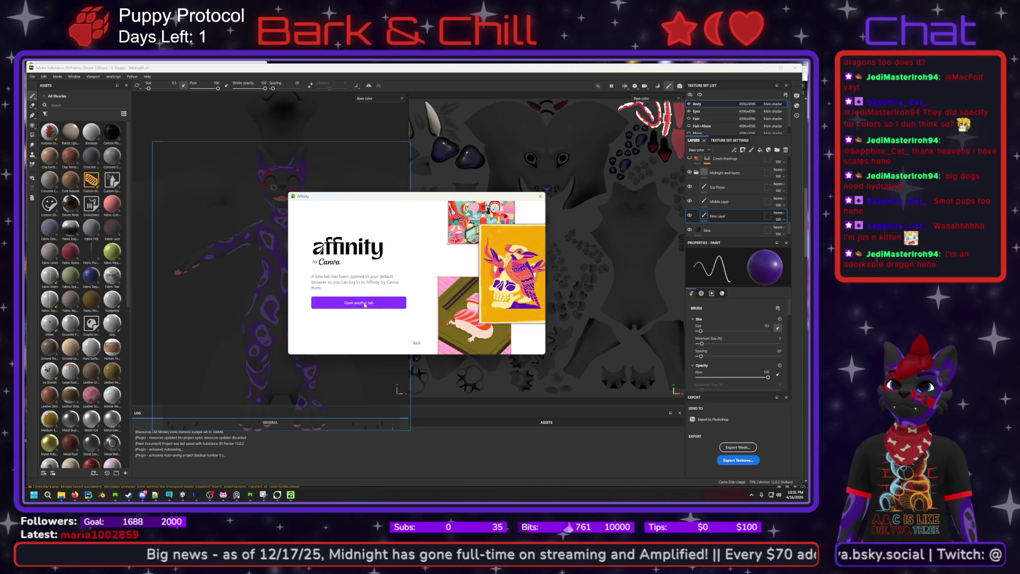
left_click(363, 307)
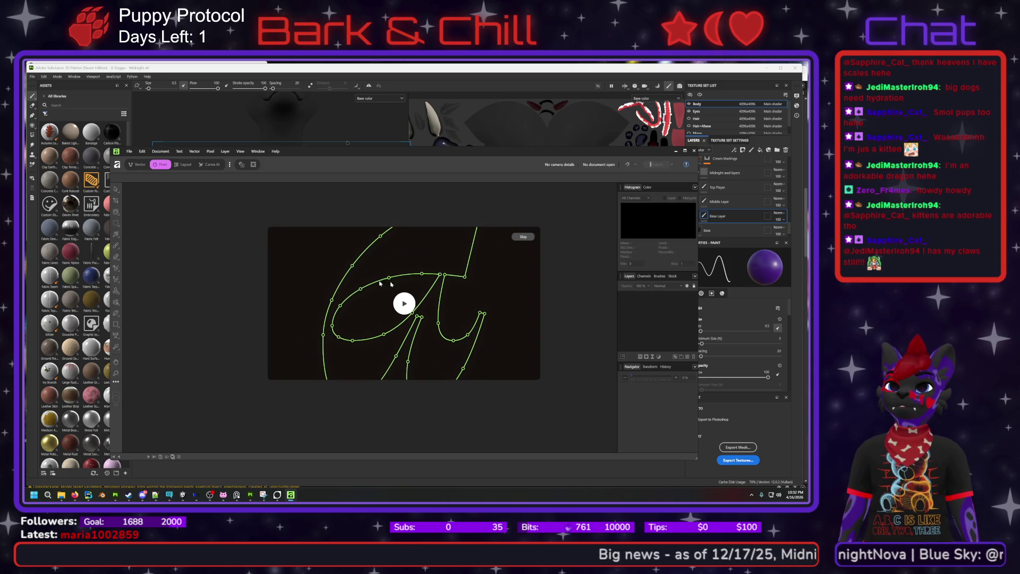
left_click(520, 237)
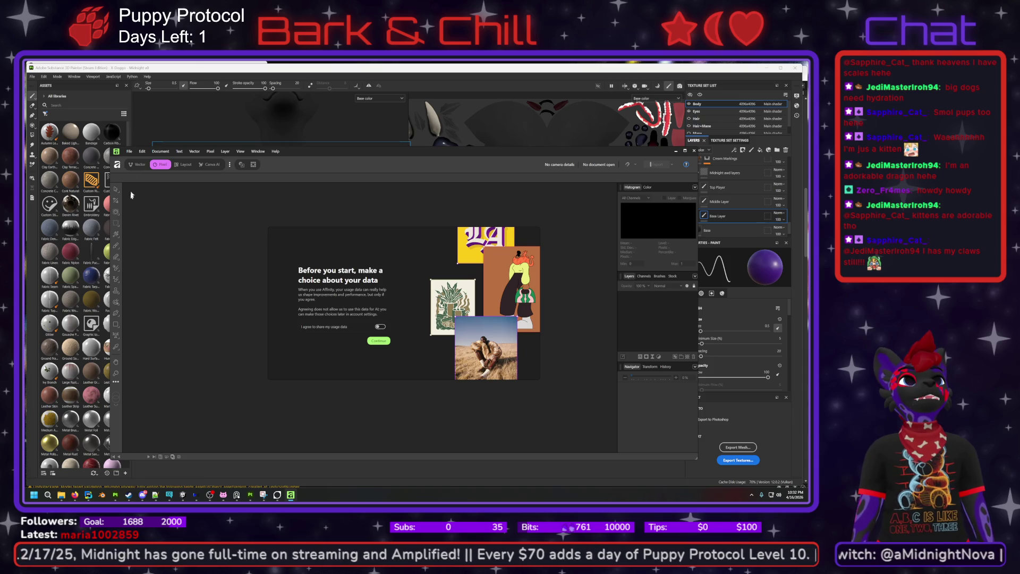
- Continue past data sharing, start creating, dismiss the Welcome screen, and close Affinity
left_click_drag(303, 154, 274, 176)
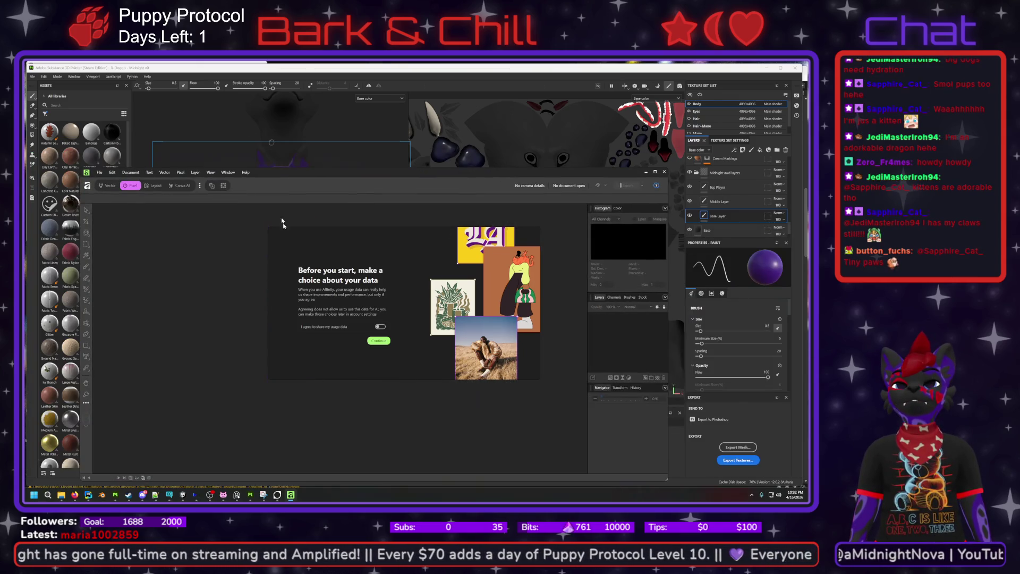
left_click(382, 342)
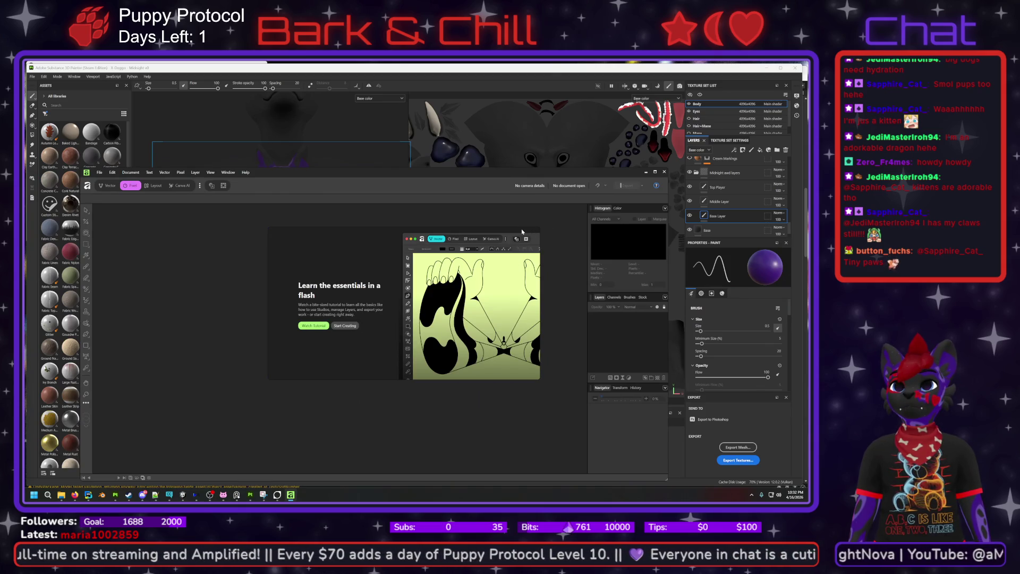
left_click(346, 326)
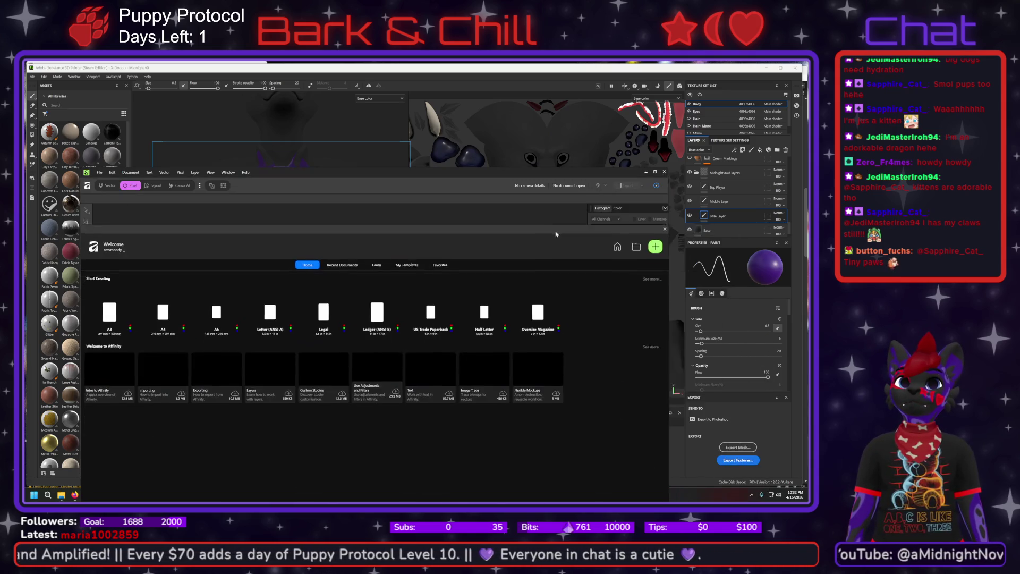
left_click(676, 215)
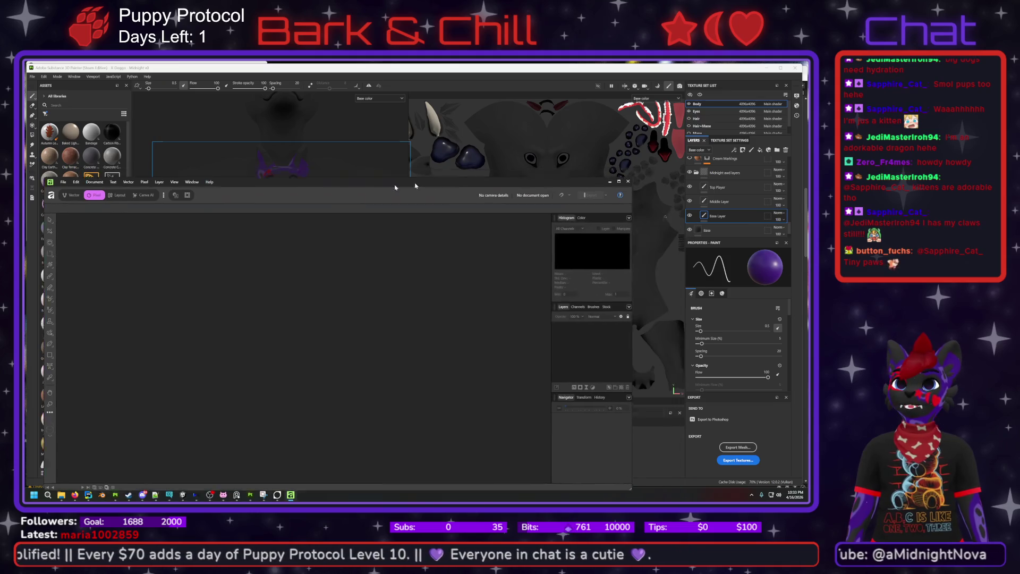
left_click(647, 171)
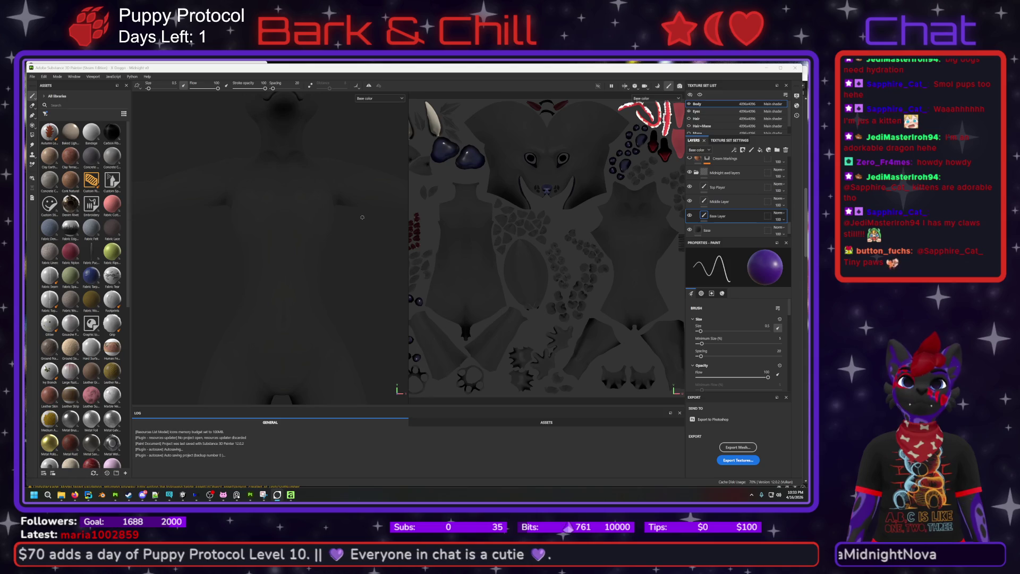
- Snip the Substance Painter viewport region with Win+Shift+S and open the capture
key("super+shift+s")
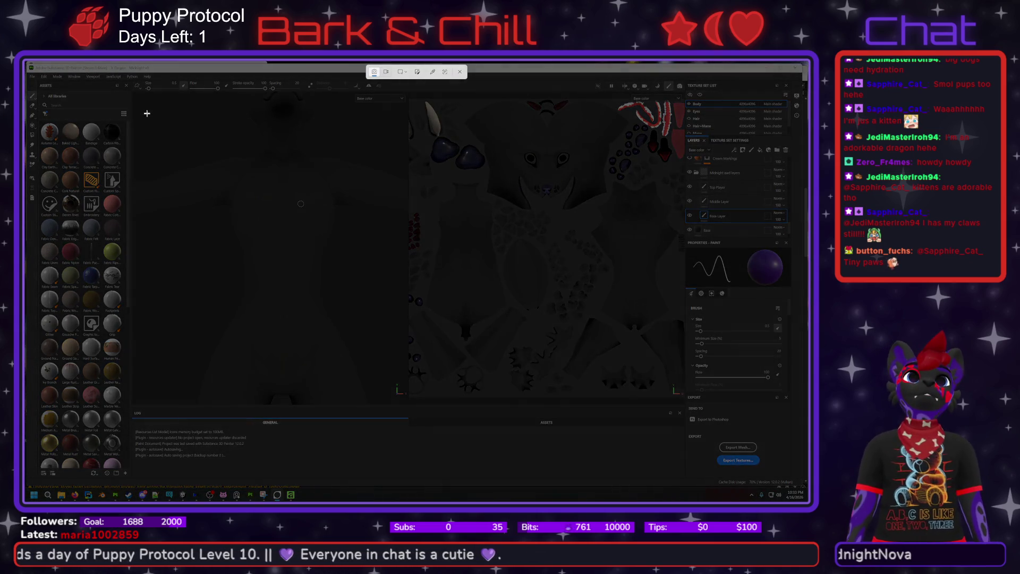
mouse_move(134, 92)
left_mouse_down()
mouse_move(312, 221)
mouse_move(406, 342)
mouse_move(406, 405)
left_mouse_up()
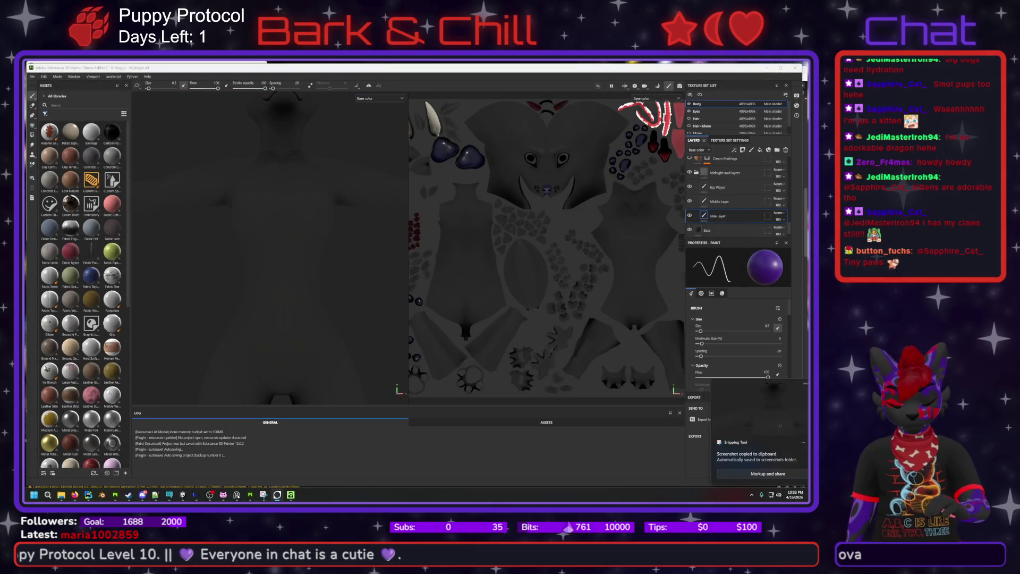
left_click(735, 476)
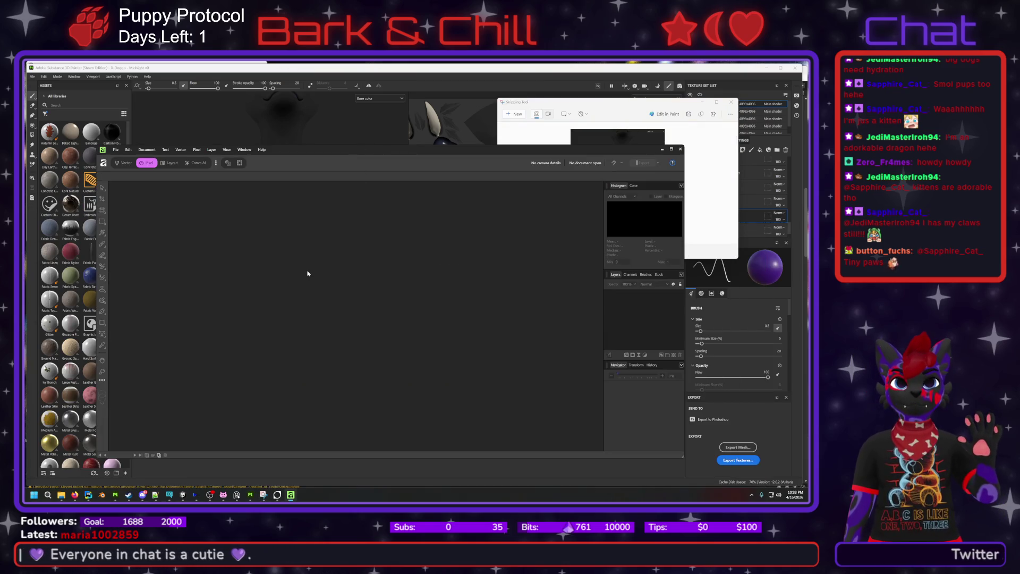
- Create a new document from the clipboard screenshot, then paste Midnight Ref.png into it as a layer
key("ctrl+v")
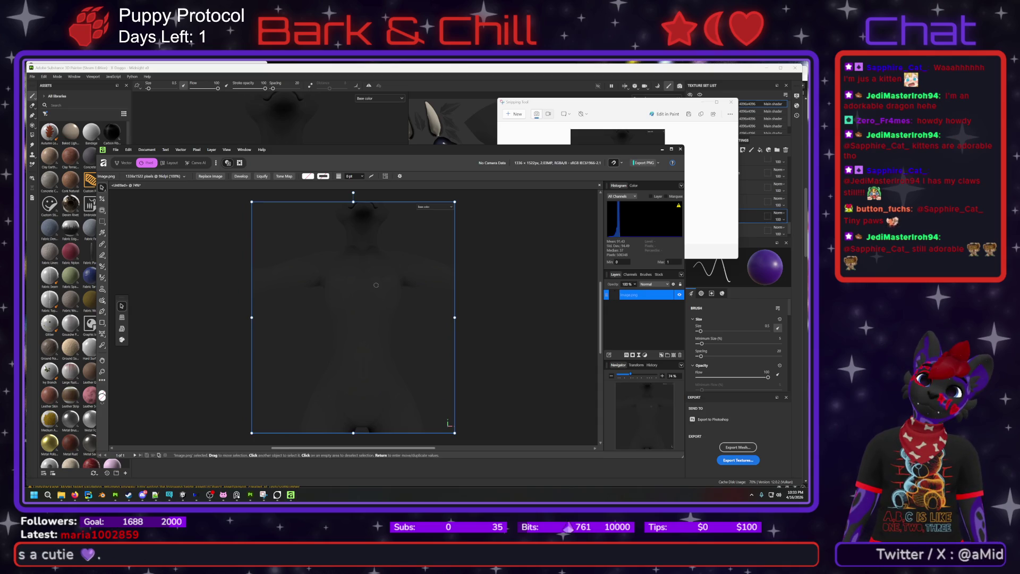
key("super+d")
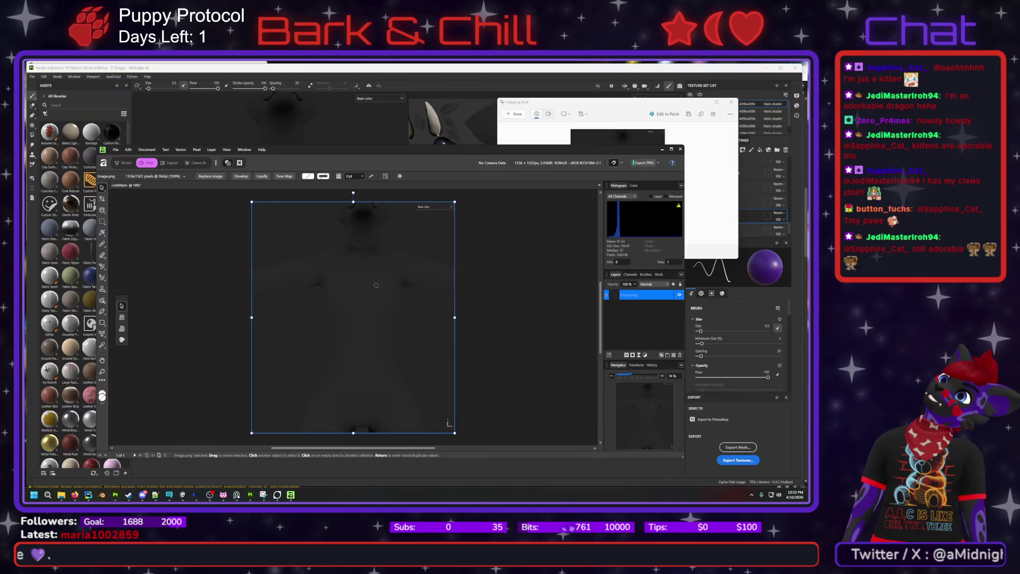
key("super+d")
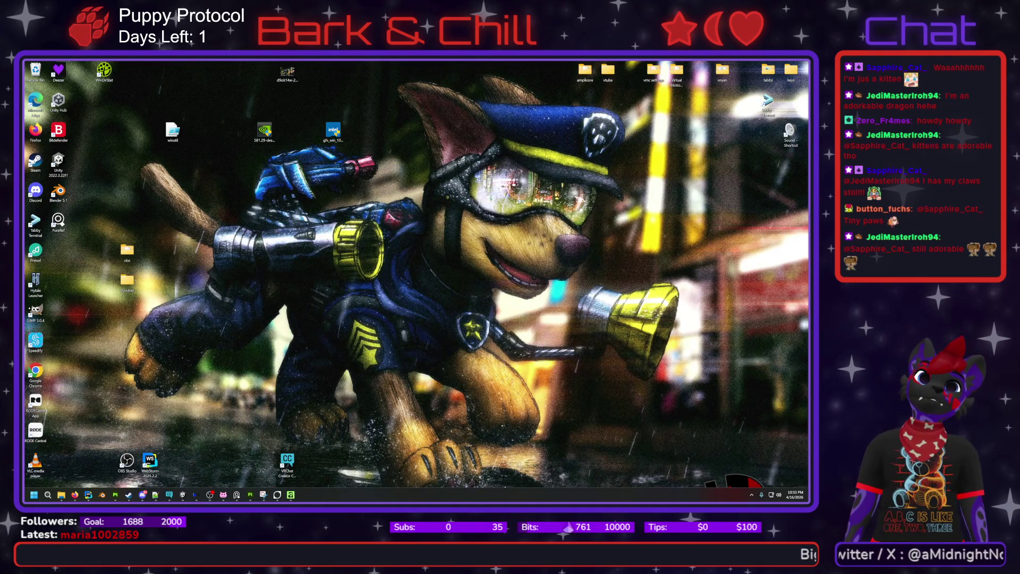
key("super+d")
key("super+d")
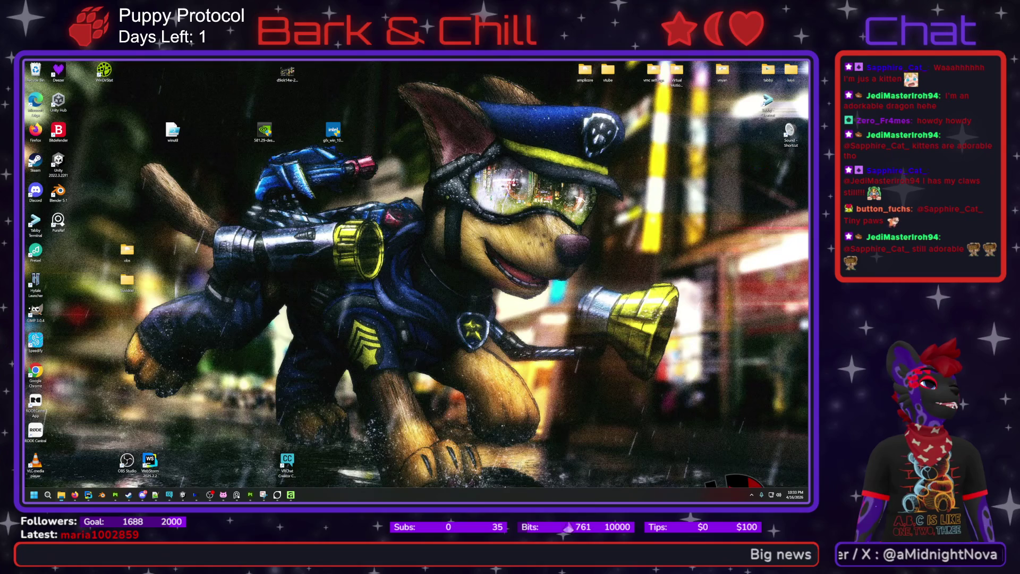
key("super+d")
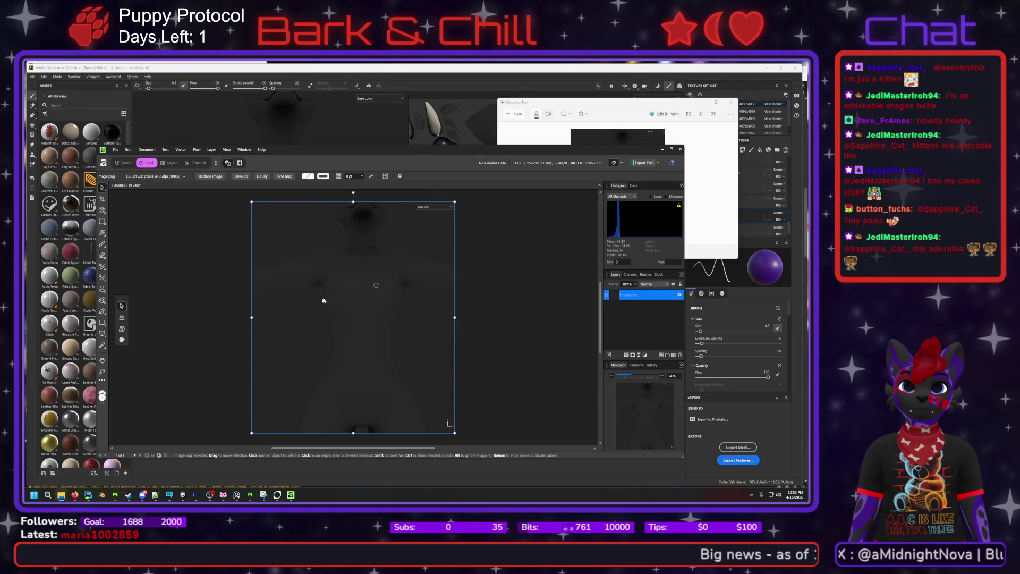
key("ctrl+v")
- Nudge the Midnight Ref.png layer slightly lower and rasterize it into a pixel layer
left_click_drag(361, 296, 364, 304)
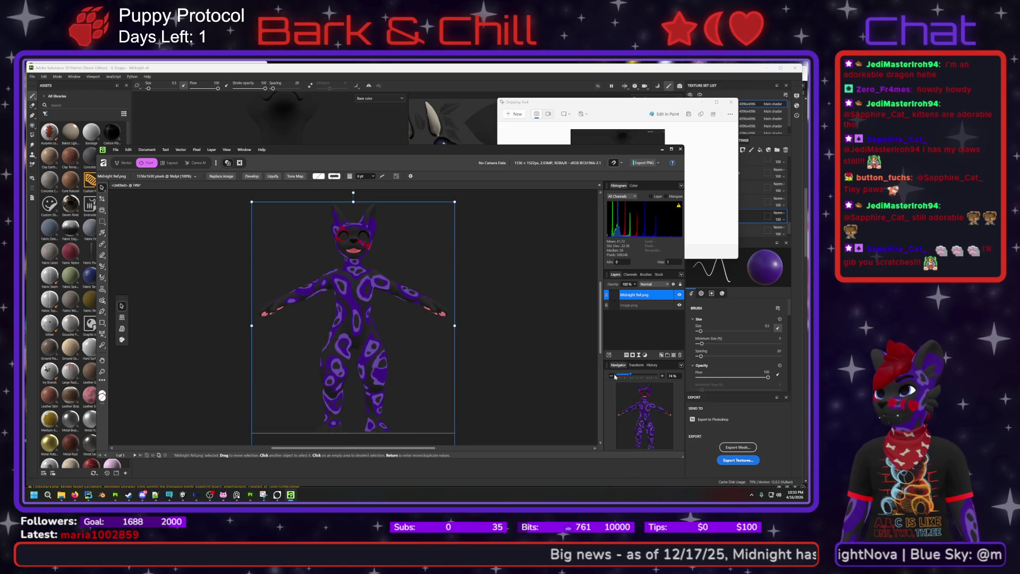
right_click(623, 296)
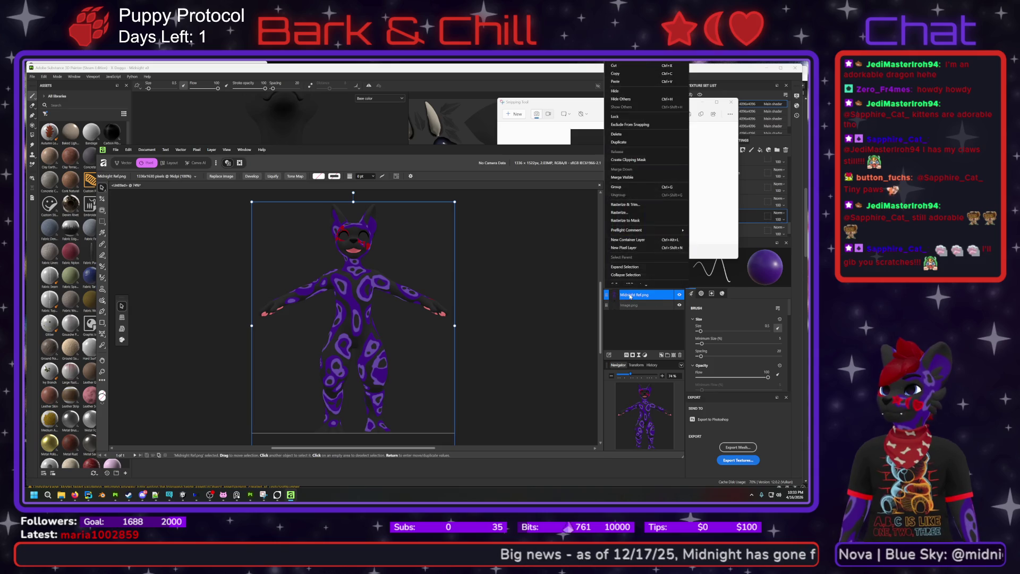
left_click(558, 258)
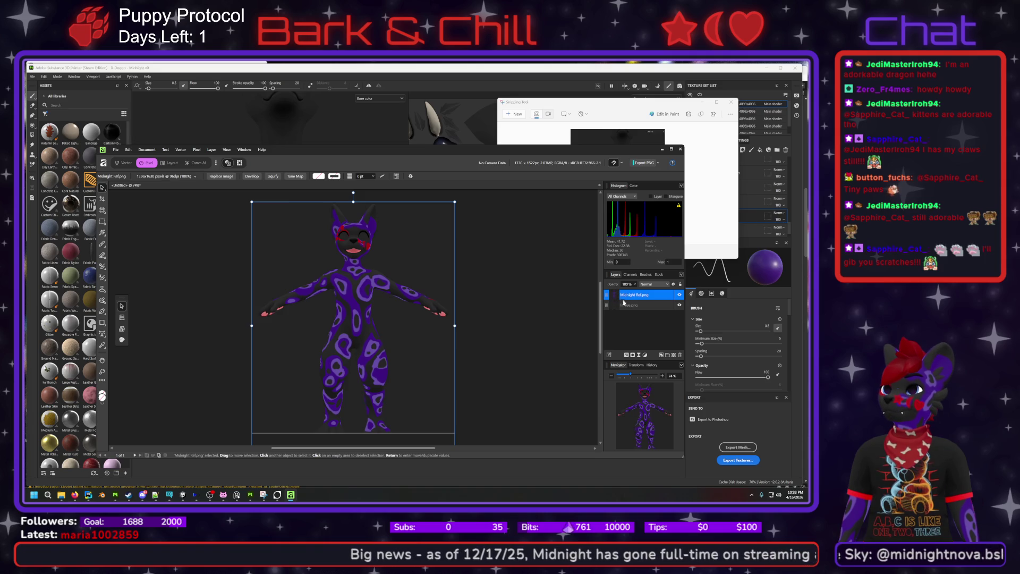
right_click(607, 298)
key("Escape")
right_click(607, 297)
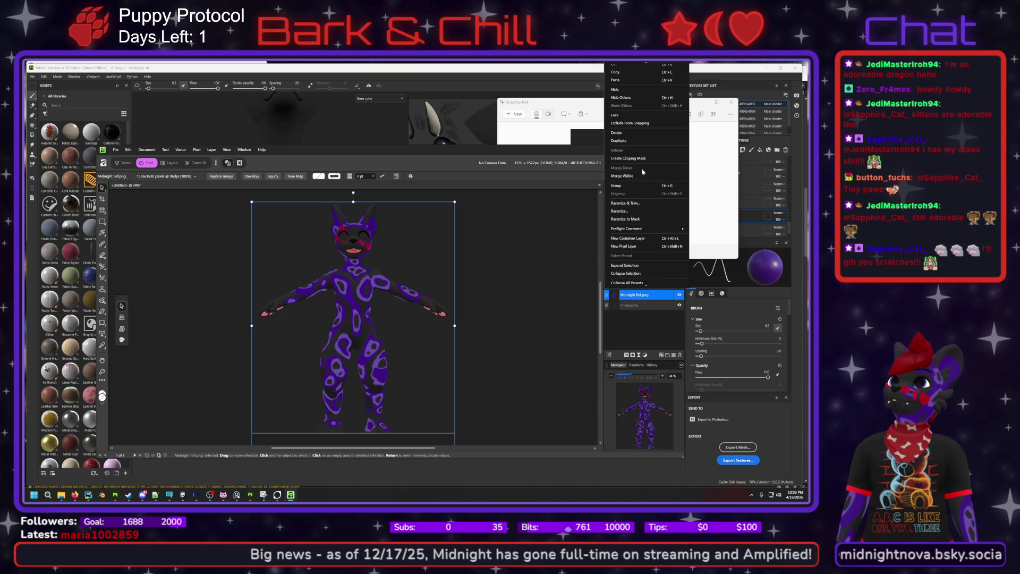
left_click(631, 211)
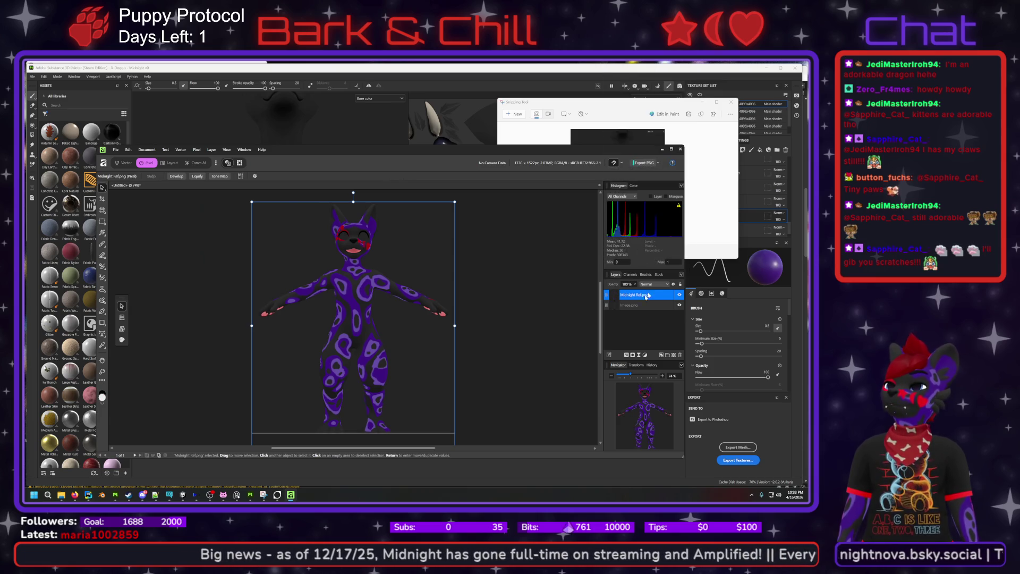
right_click(626, 299)
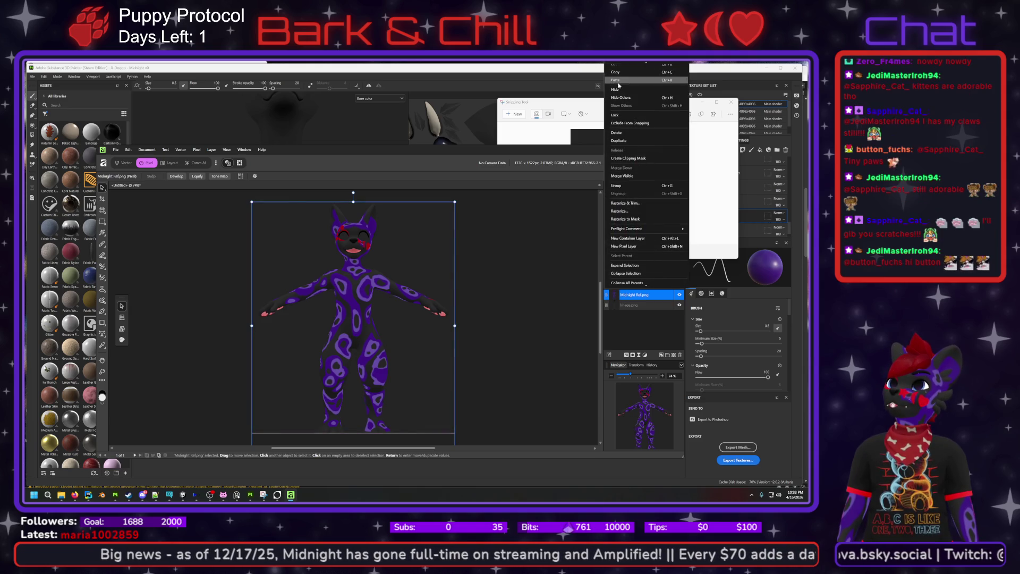
key("Escape")
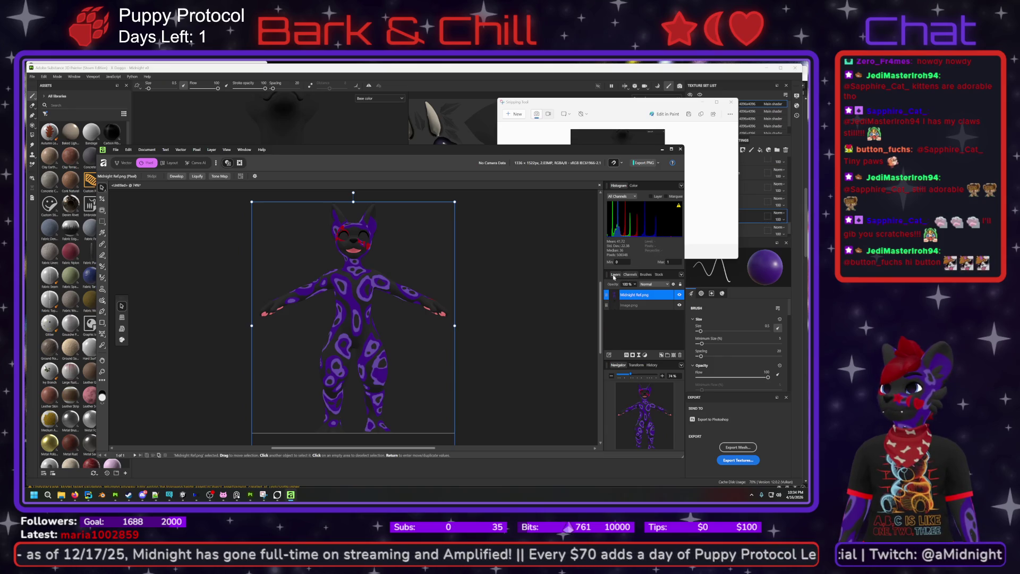
- Fade the Midnight Ref.png layer to 12% opacity and shift it right and up on the canvas
left_click(667, 285)
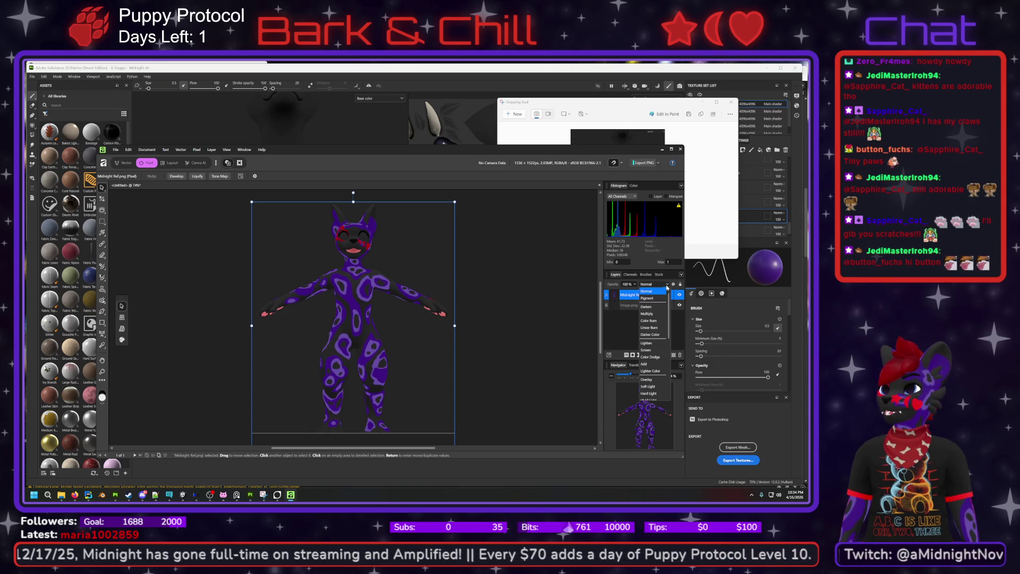
left_click(662, 292)
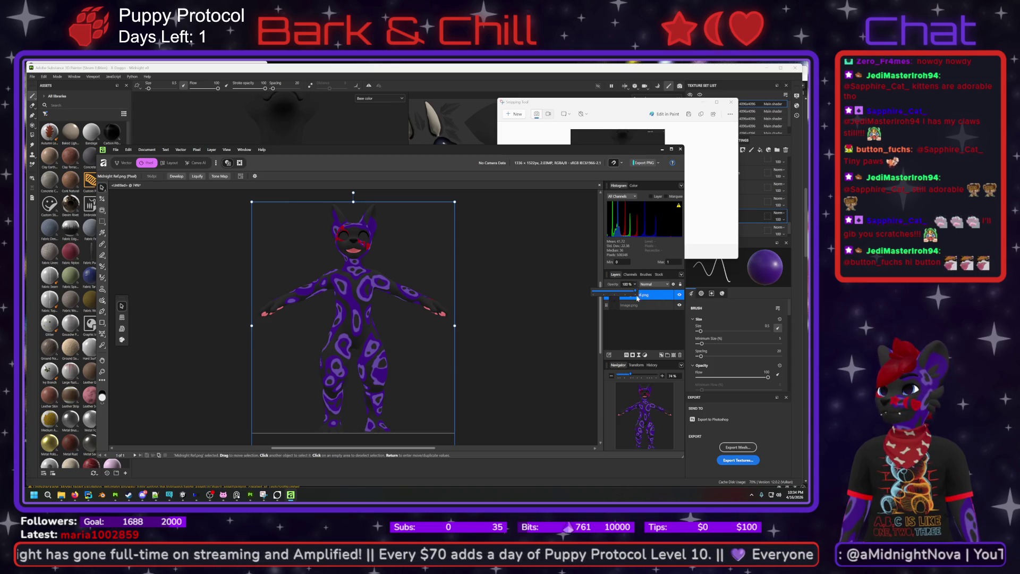
left_click(634, 307)
left_click(637, 296)
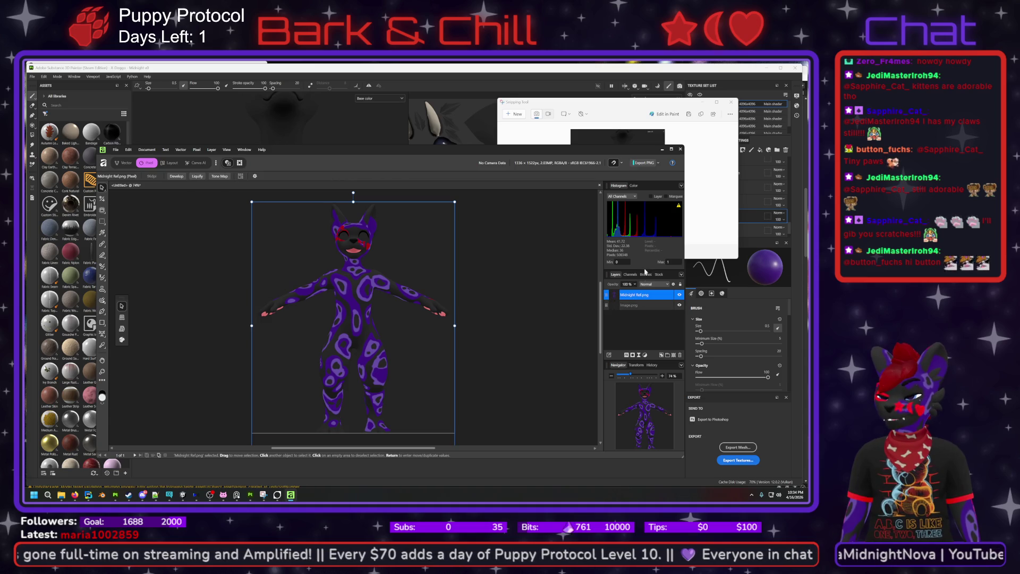
left_click(641, 313)
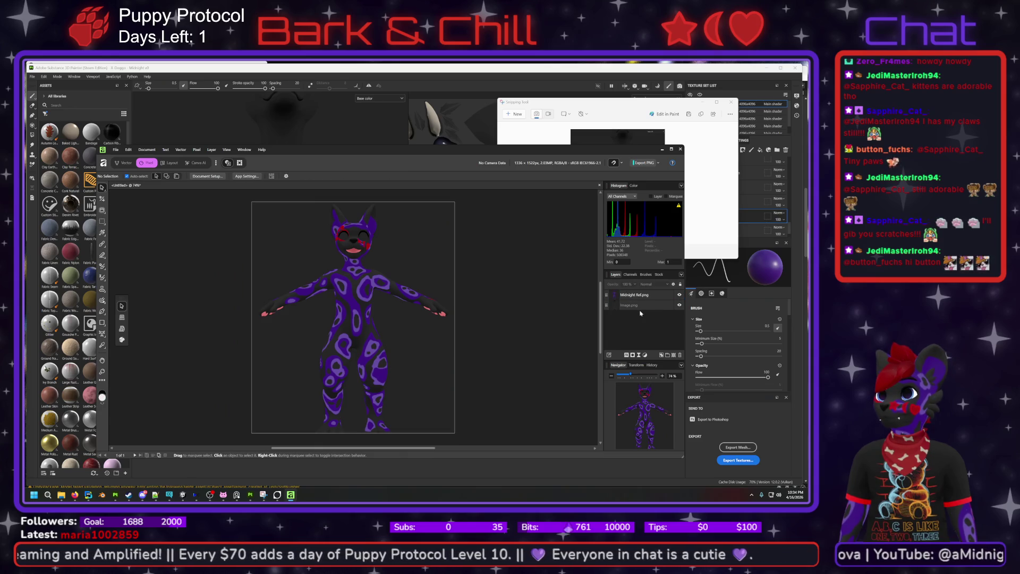
left_click(636, 298)
left_click(634, 285)
left_click_drag(637, 290, 598, 301)
left_click_drag(370, 321, 381, 305)
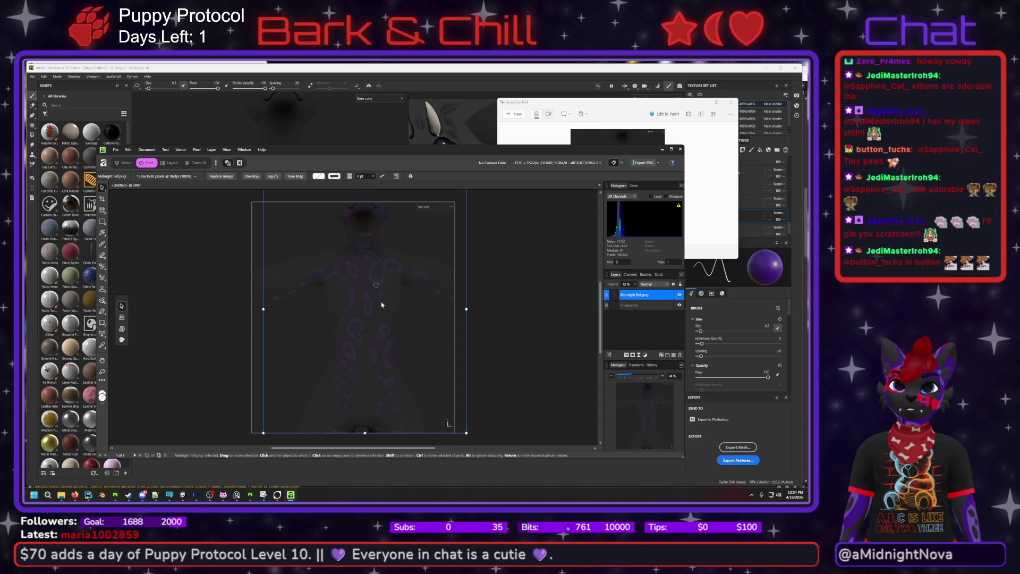
- Undo the trial resize of Midnight Ref.png and maximize the Affinity Photo window
mouse_move(263, 309)
left_mouse_down()
mouse_move(201, 309)
mouse_move(274, 310)
mouse_move(220, 311)
mouse_move(274, 318)
mouse_move(225, 317)
mouse_move(264, 318)
mouse_move(231, 318)
mouse_move(253, 325)
mouse_move(336, 321)
mouse_move(338, 289)
left_mouse_up()
key("ctrl+d")
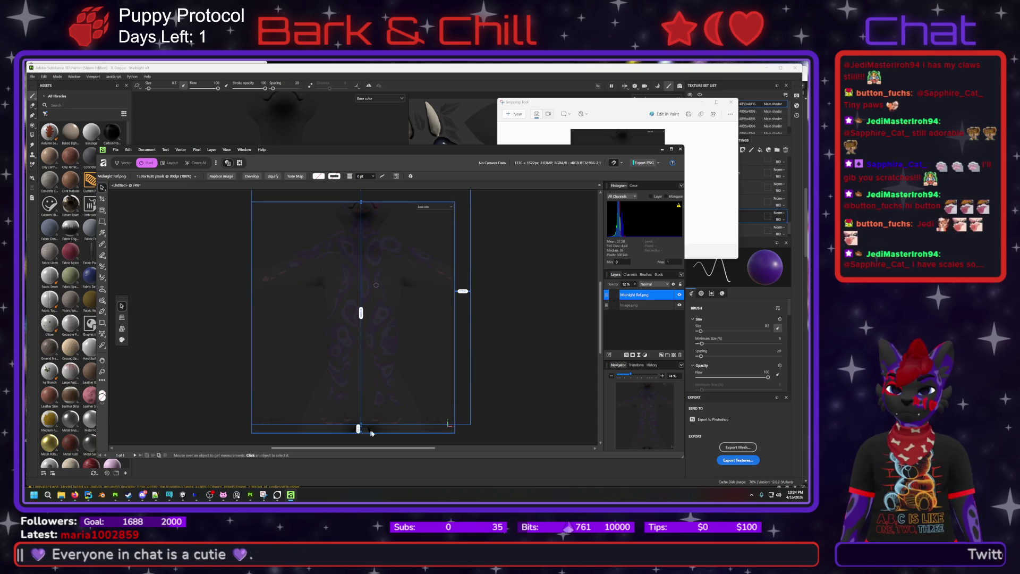
left_click(361, 371)
mouse_move(361, 425)
left_mouse_down()
mouse_move(361, 215)
mouse_move(360, 420)
mouse_move(354, 366)
mouse_move(401, 409)
mouse_move(424, 392)
mouse_move(405, 372)
mouse_move(361, 444)
mouse_move(360, 407)
mouse_move(362, 446)
mouse_move(361, 383)
left_mouse_up()
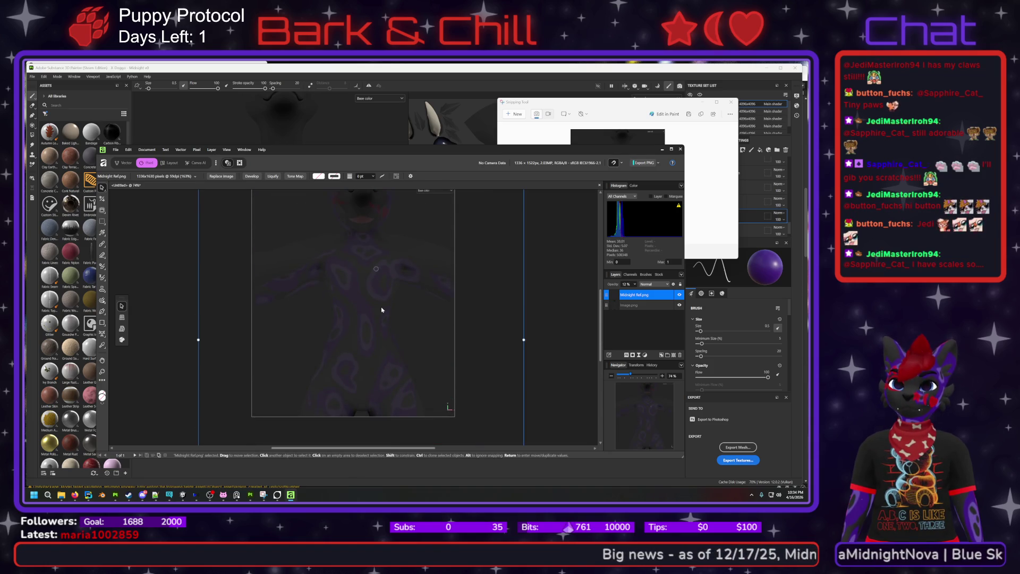
key("ctrl+z")
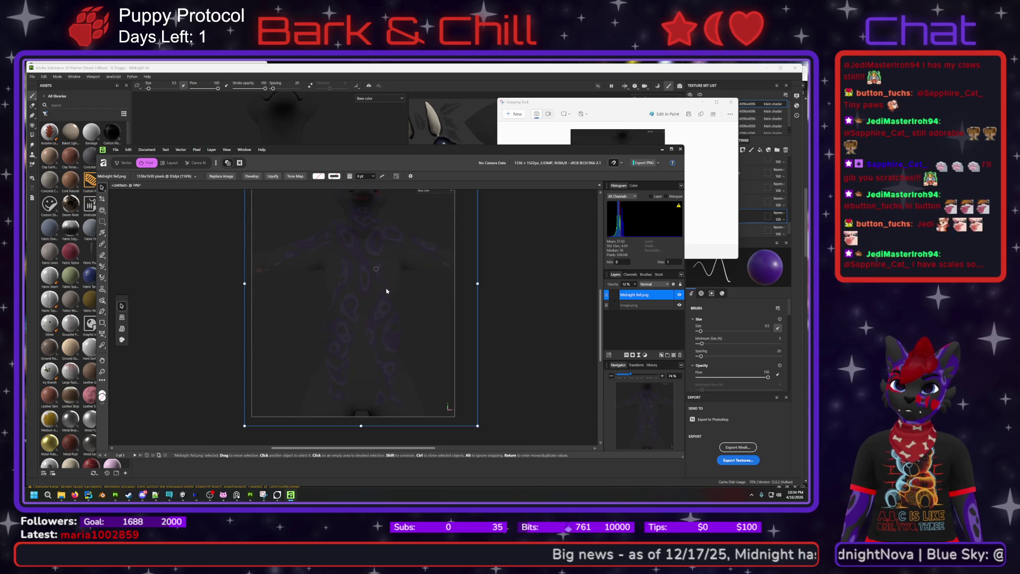
scroll(398, 260, "up", 1)
left_click(672, 149)
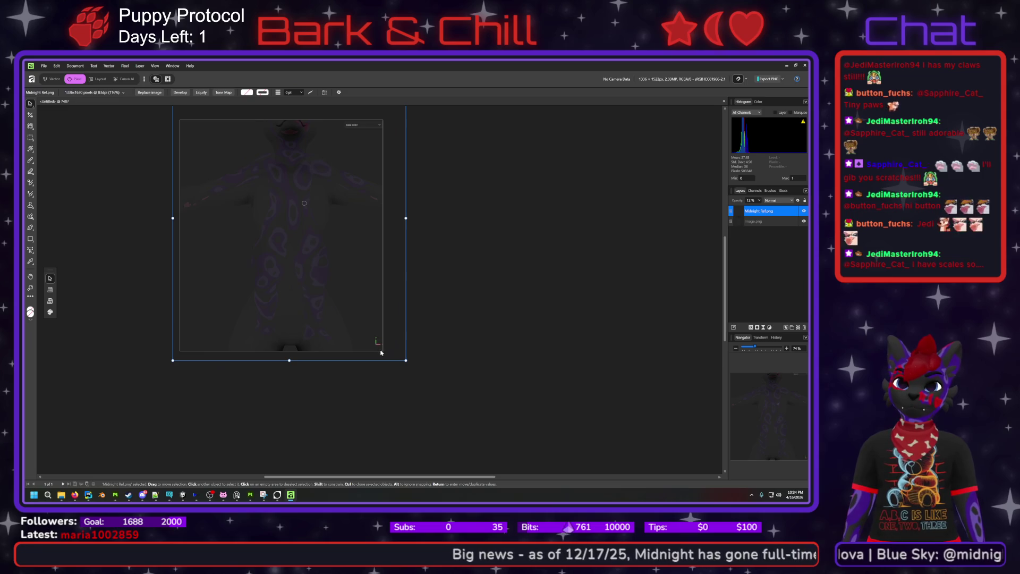
- Move the Midnight Ref.png overlay up and right and stretch it downward past the page
scroll(330, 317, "down", 2, "ctrl")
scroll(329, 316, "up", 3, "ctrl")
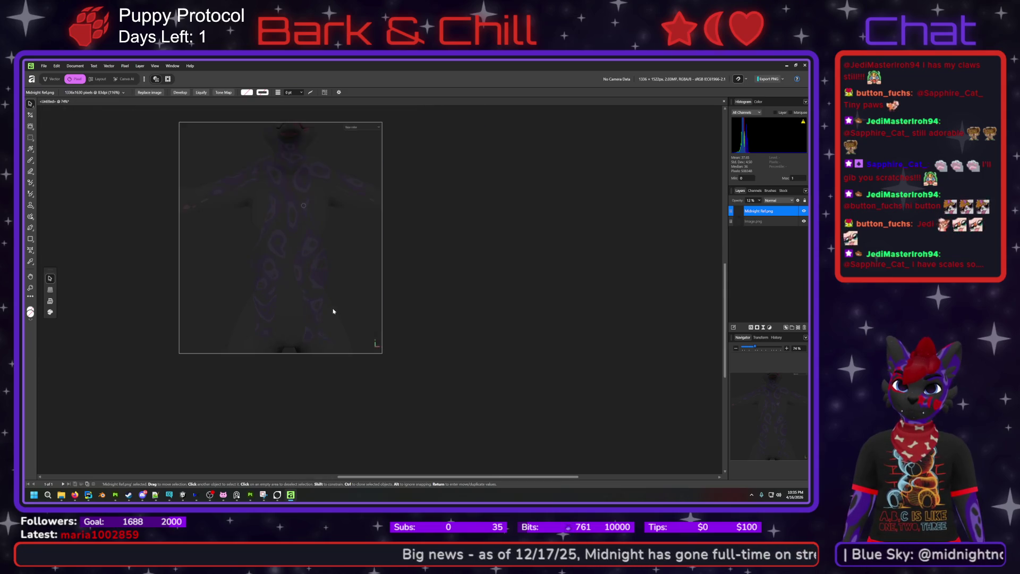
scroll(329, 295, "down", 2, "ctrl")
left_click_drag(381, 312, 400, 303)
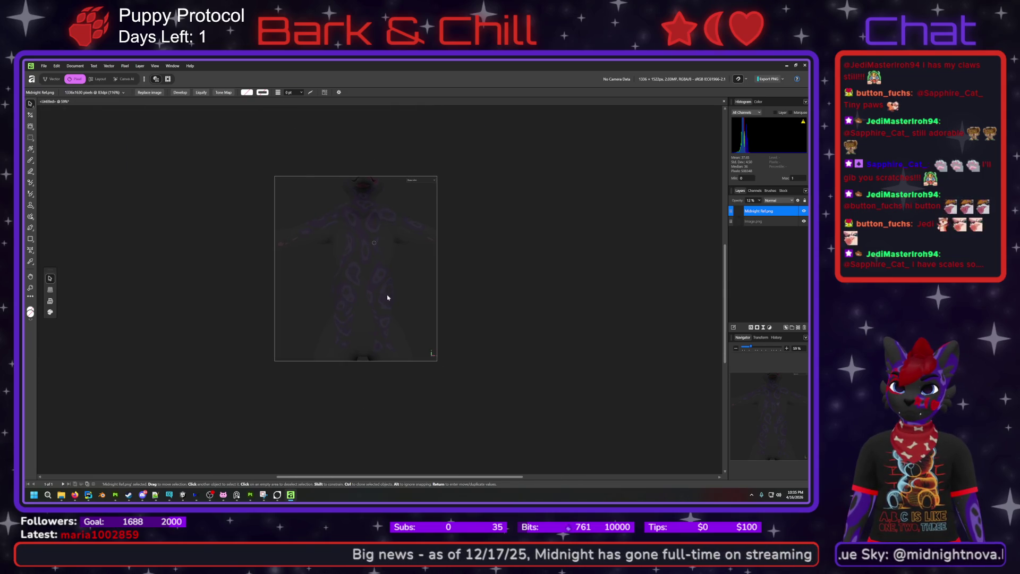
left_click_drag(362, 369, 359, 452)
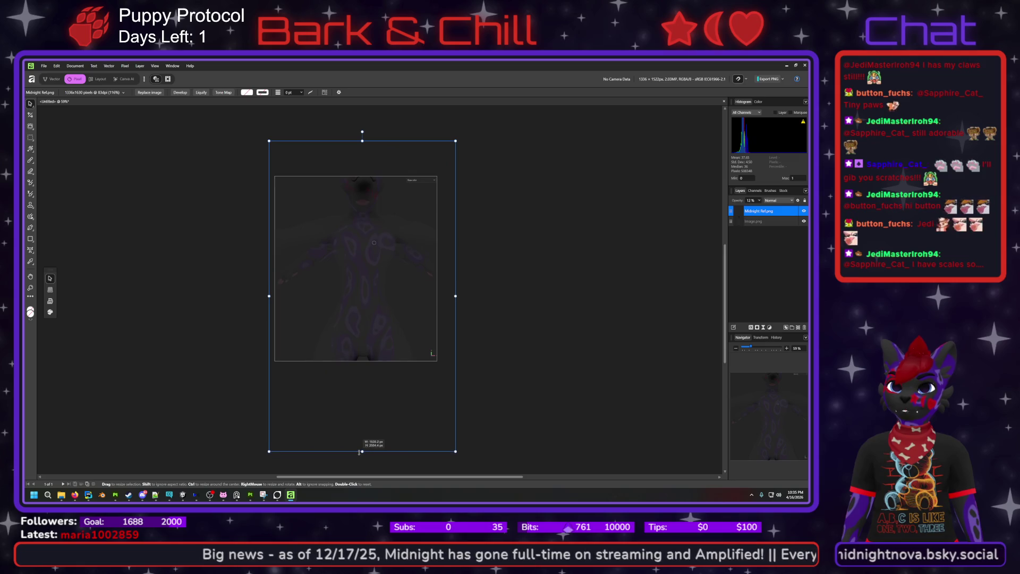
left_click_drag(270, 297, 254, 298)
key("Escape")
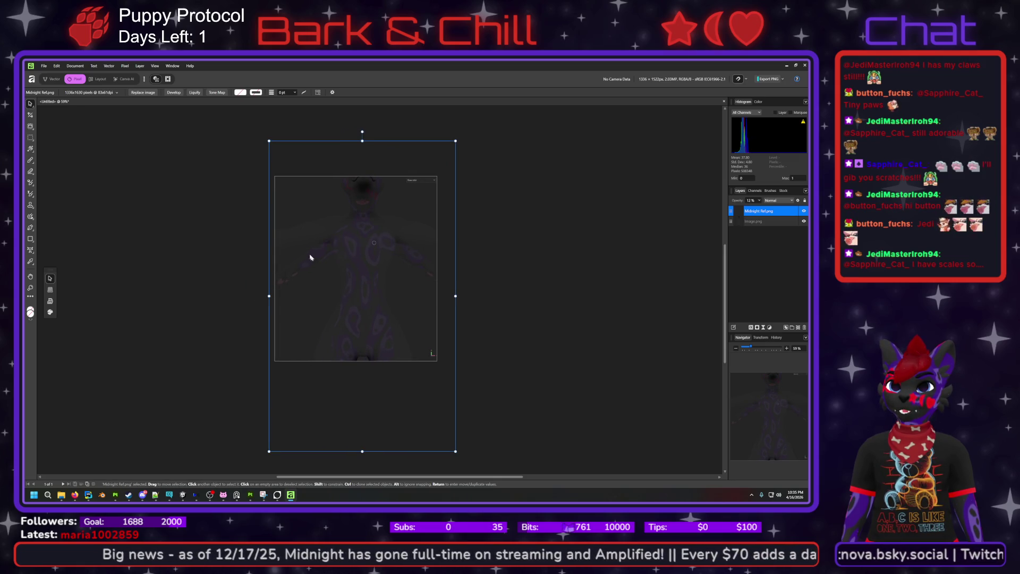
left_click_drag(455, 296, 476, 296)
key("Escape")
- Widen the overlay from the right, fine-tune its top and bottom edges, and hide Image.png
left_click_drag(375, 282, 369, 276)
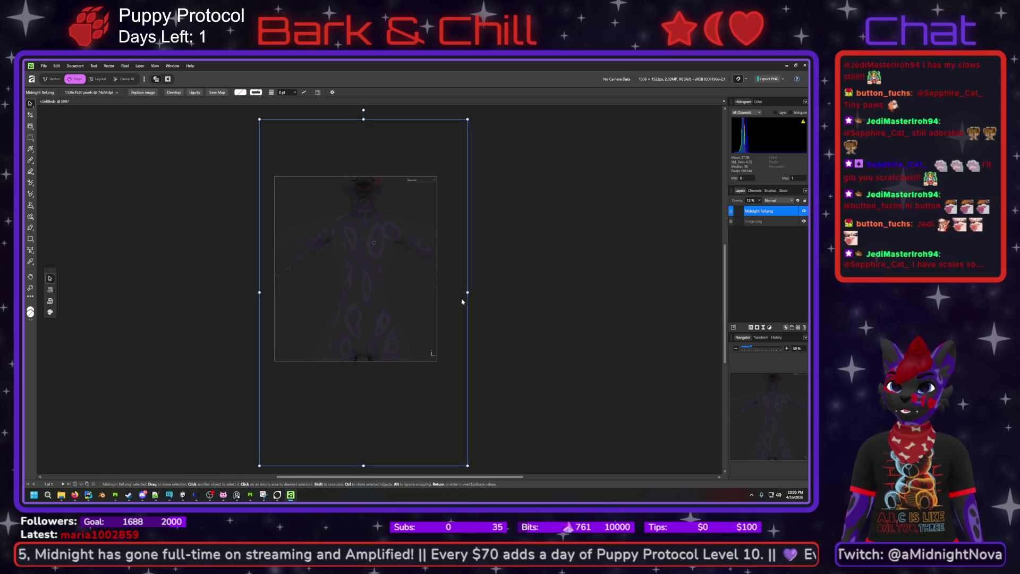
left_click_drag(470, 292, 490, 292)
left_click_drag(396, 296, 385, 301)
scroll(398, 289, "down", 5)
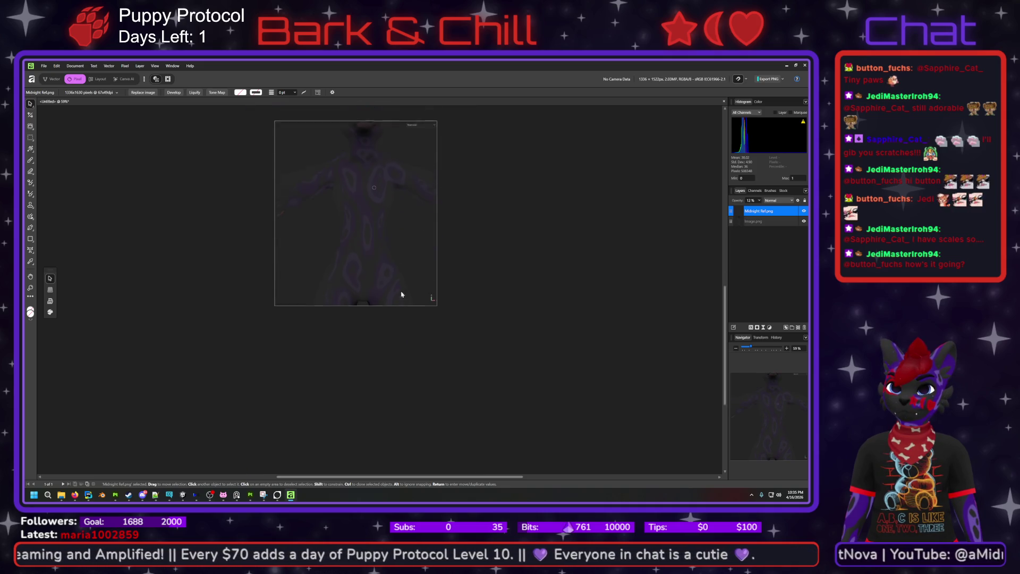
left_click_drag(365, 358, 365, 348)
scroll(381, 317, "up", 4)
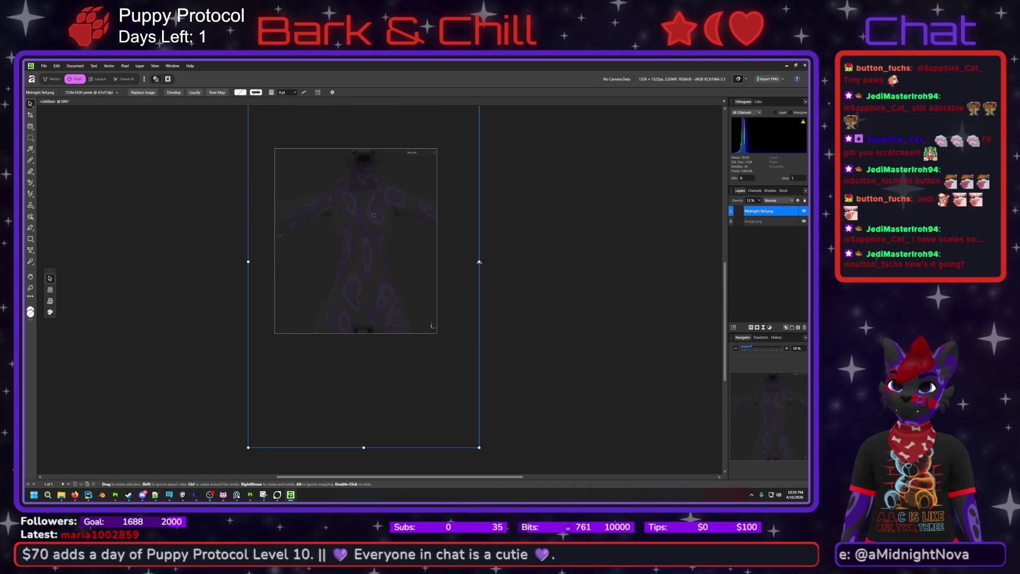
mouse_move(479, 262)
left_mouse_down()
mouse_move(500, 262)
mouse_move(481, 262)
mouse_move(490, 264)
left_mouse_up()
key("ctrl+z")
key("ctrl+z")
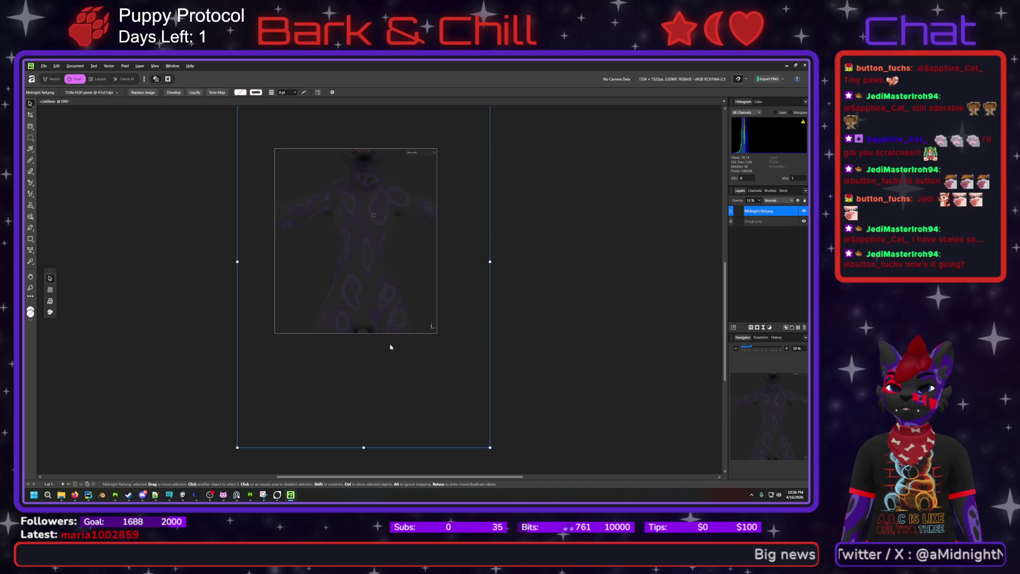
scroll(391, 319, "up", 2)
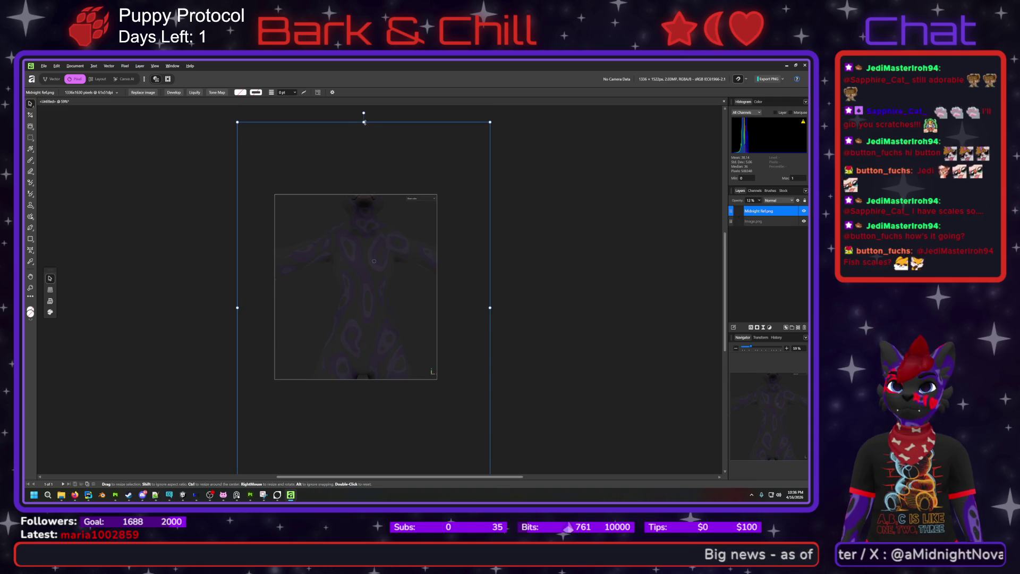
left_click_drag(364, 122, 364, 132)
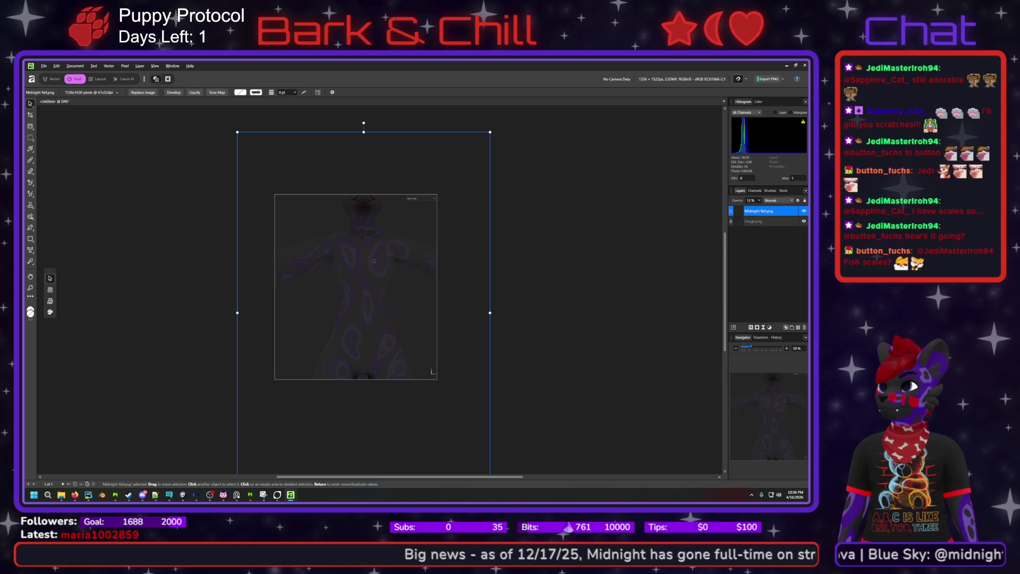
left_click(804, 221)
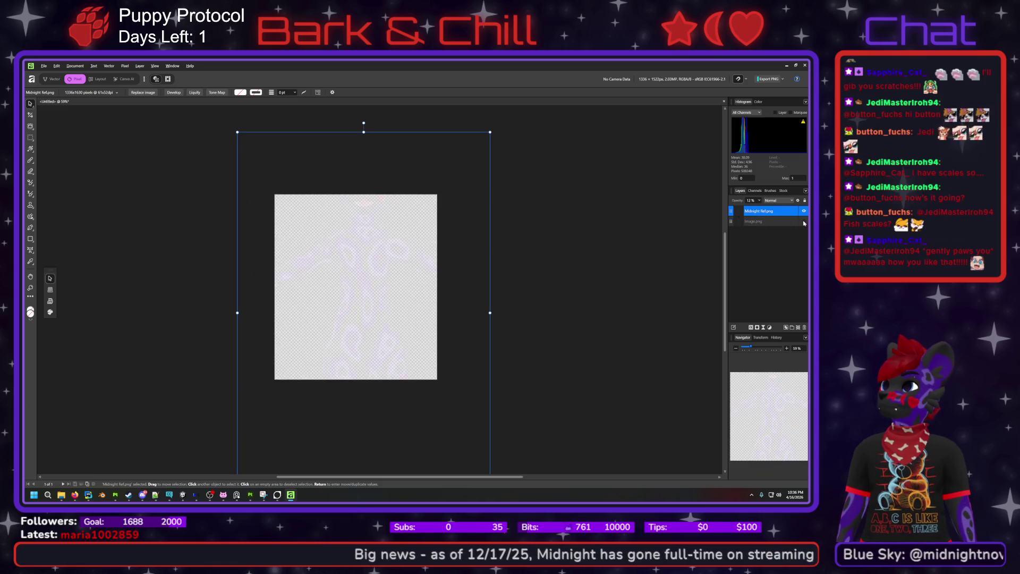
- Select the Midnight Ref.png layer and raise its opacity to 100%
double_click(776, 212)
key("Return")
key("0")
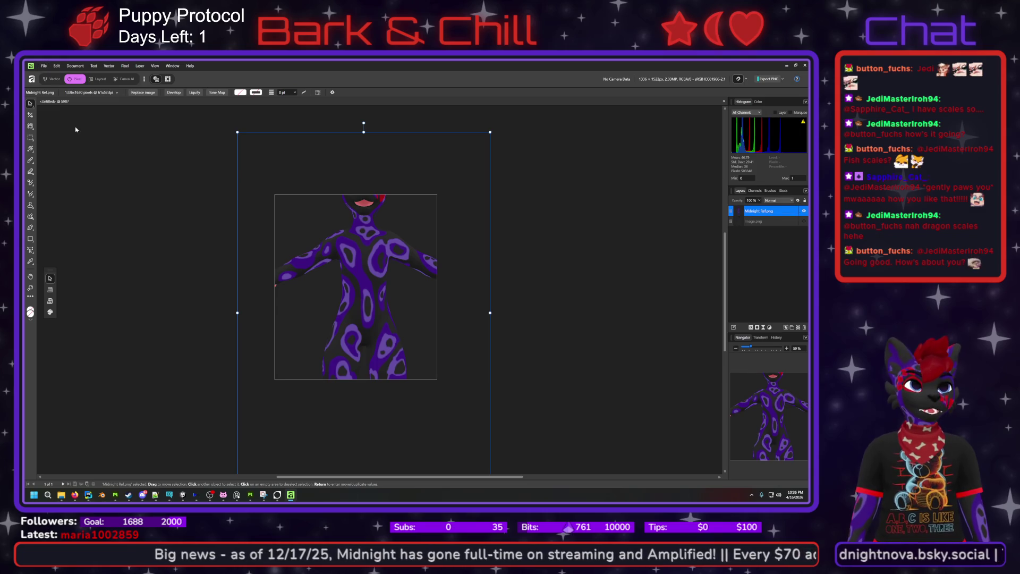
left_click(44, 65)
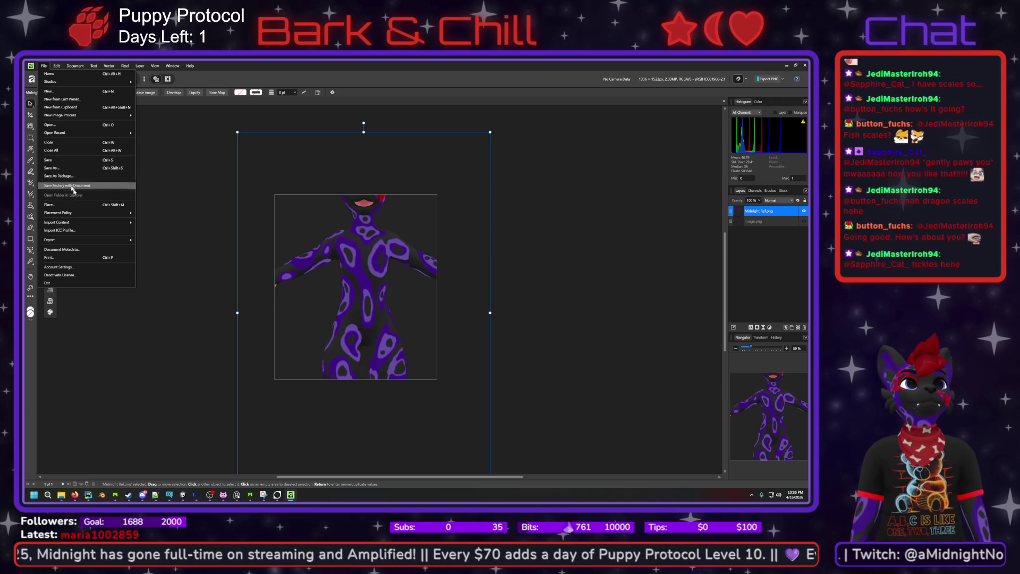
- Export the image to the Pictures folder as midnight stretched.png
mouse_move(106, 239)
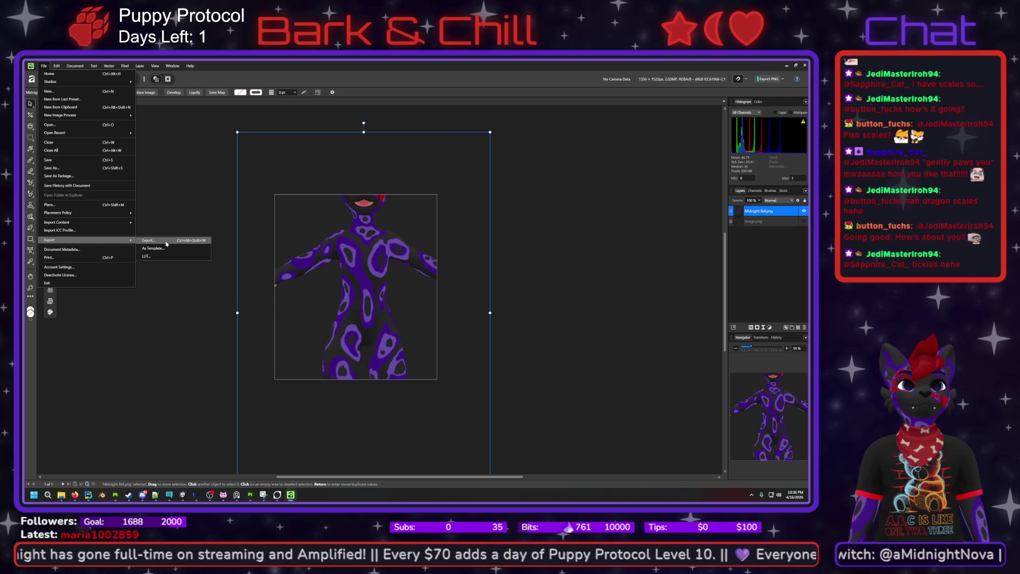
left_click(167, 243)
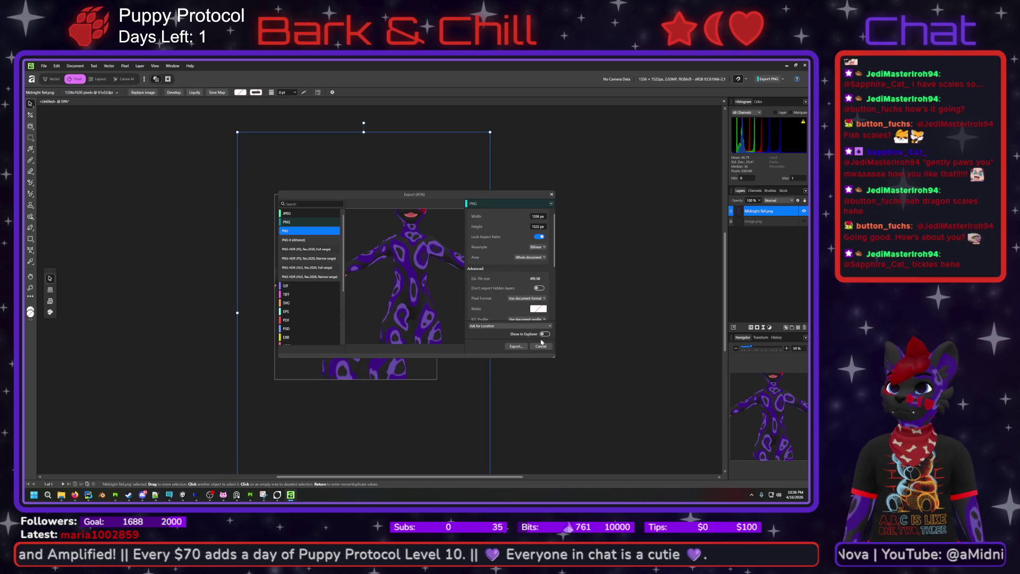
left_click(522, 347)
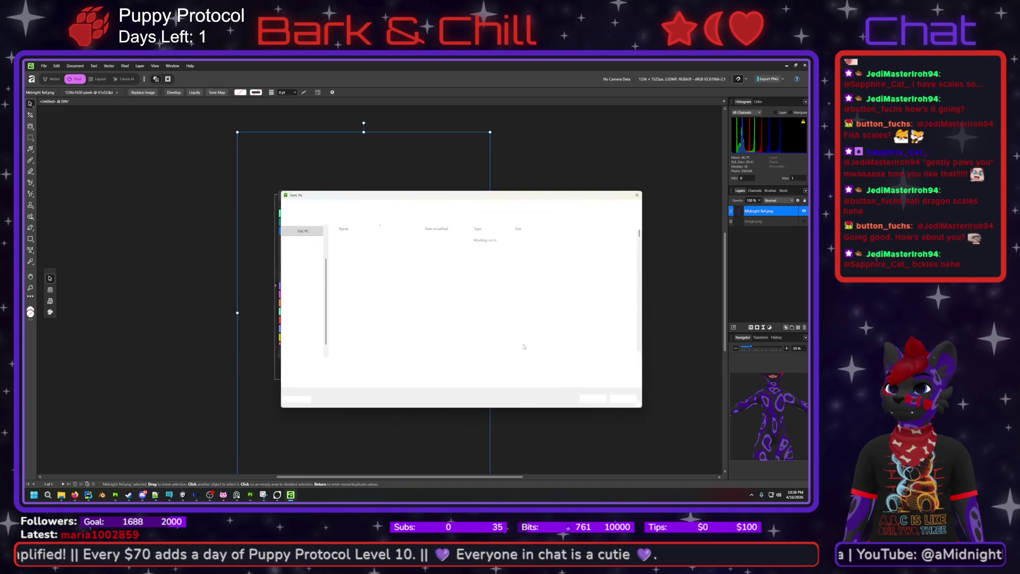
left_click(334, 365)
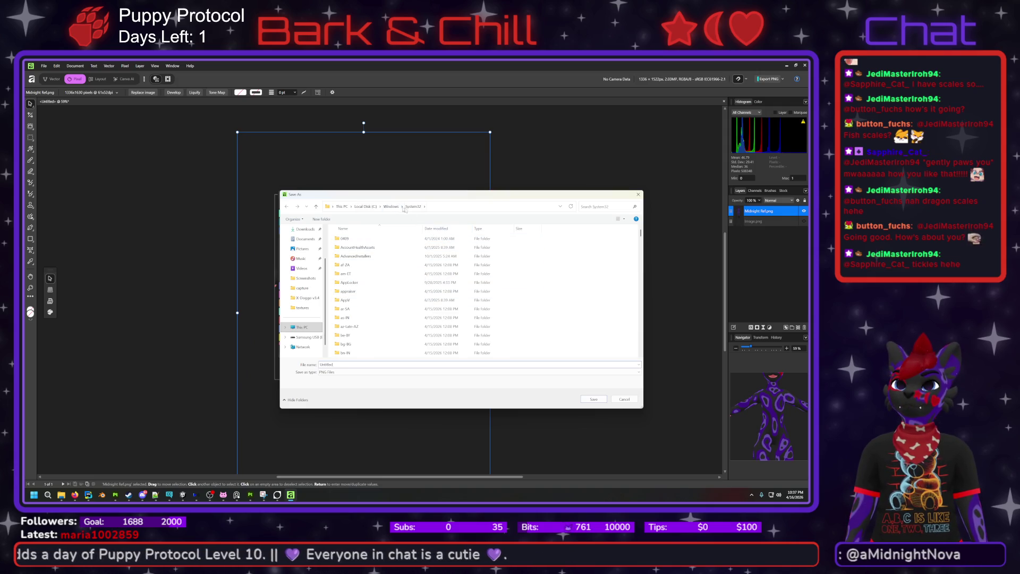
left_click(298, 249)
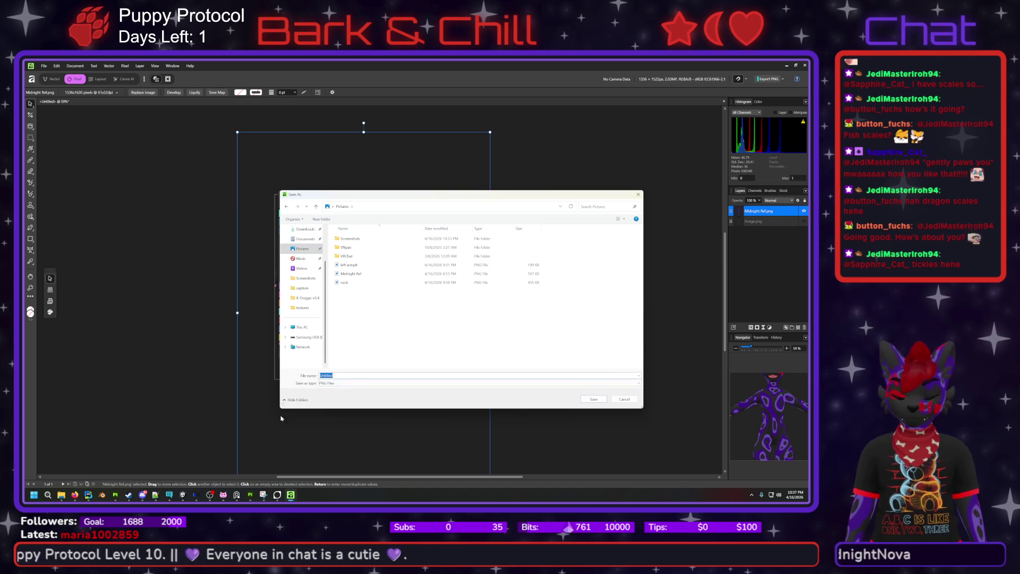
type("midnight stre")
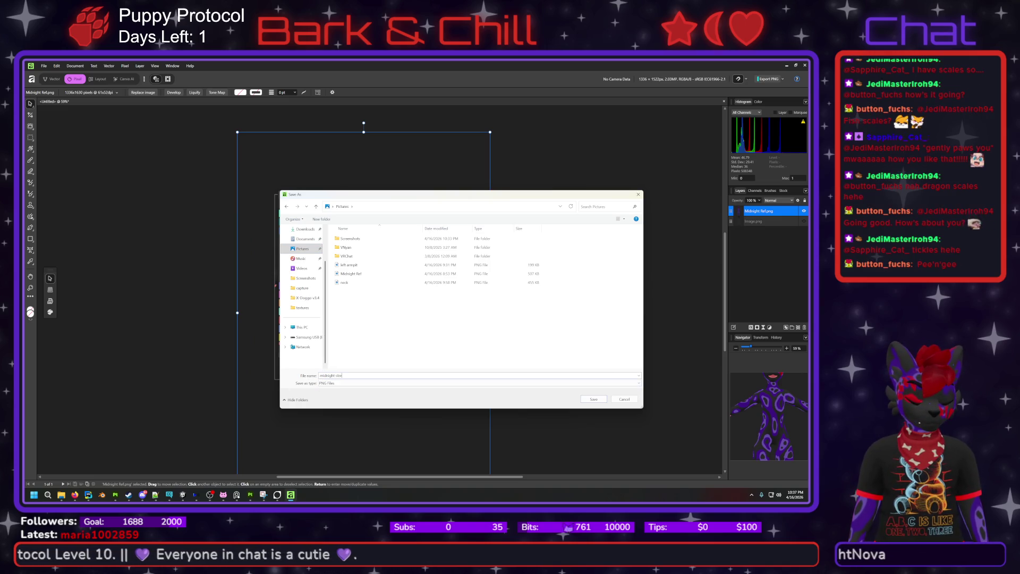
type("tched")
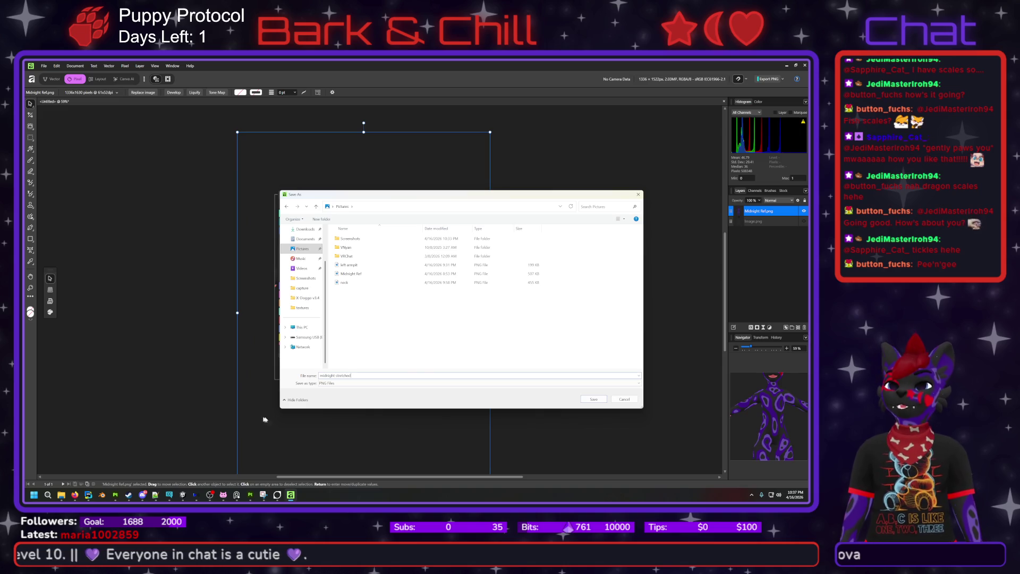
key("Return")
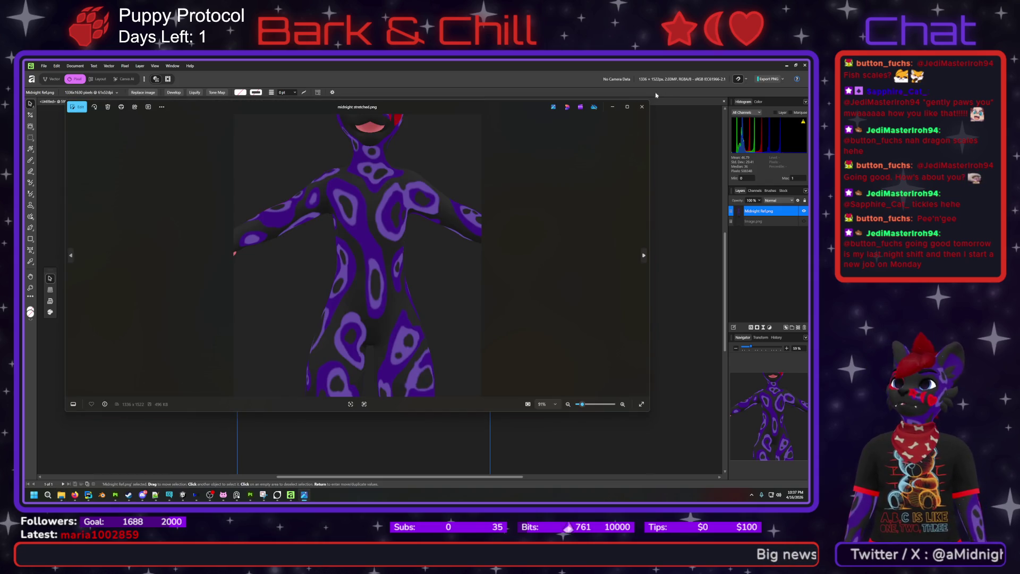
- Close the image viewer and drag midnight stretched.png onto the Affinity canvas
left_click(642, 107)
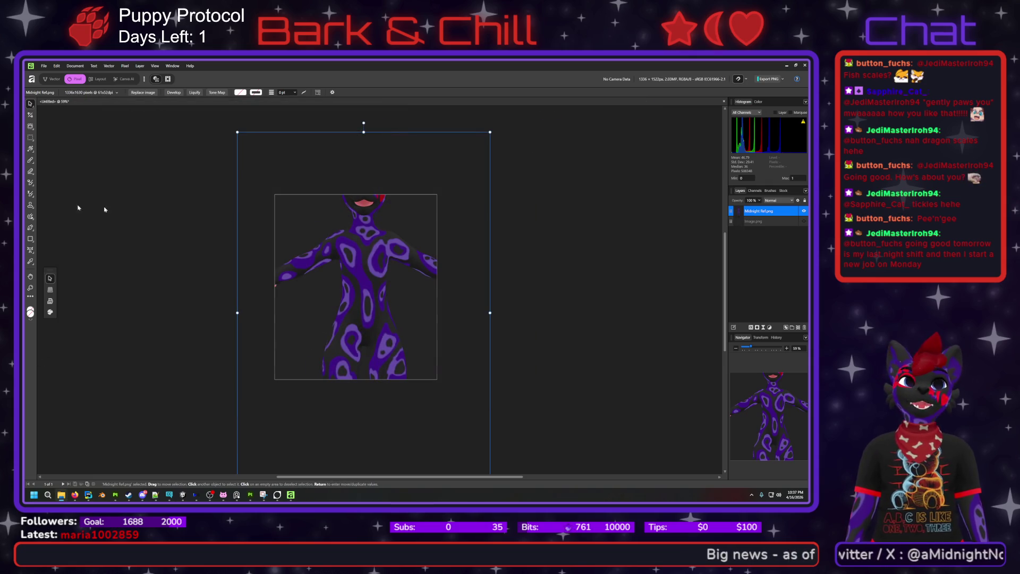
mouse_move(105, 210)
left_mouse_down()
mouse_move(138, 250)
mouse_move(386, 205)
left_mouse_up()
mouse_move(279, 319)
left_mouse_down()
mouse_move(330, 309)
mouse_move(374, 337)
left_mouse_up()
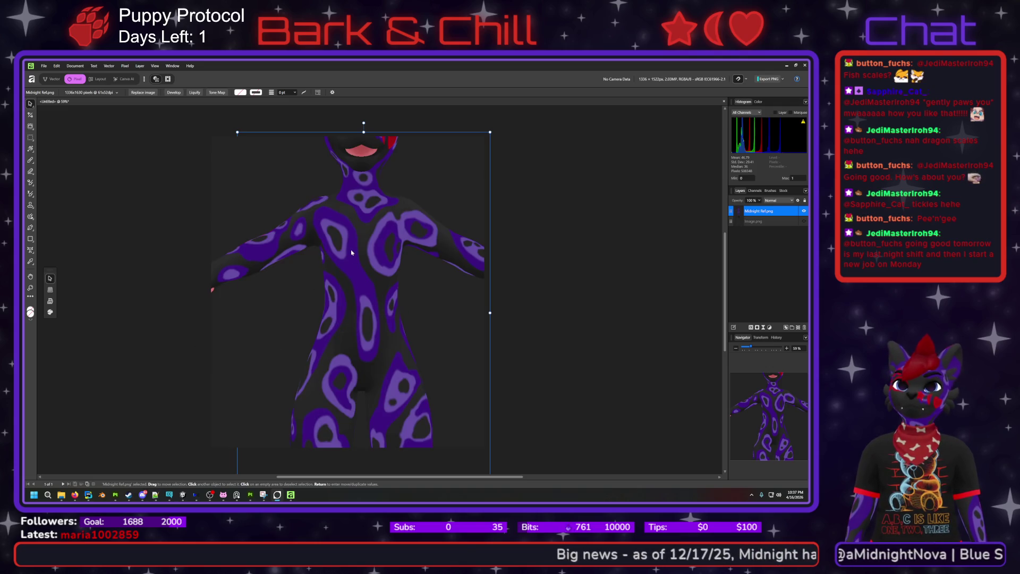
mouse_move(352, 279)
left_mouse_down()
mouse_move(280, 189)
mouse_move(476, 216)
mouse_move(304, 231)
left_mouse_up()
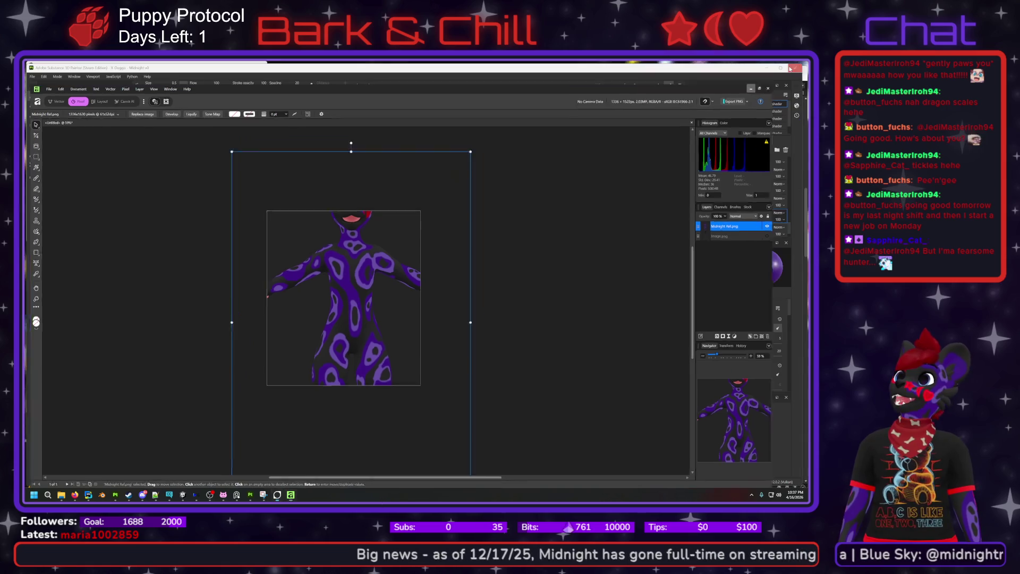
- Return to Substance Painter, zoom the viewport on the avatar, and reposition the Mini Canine window
key("alt+Tab")
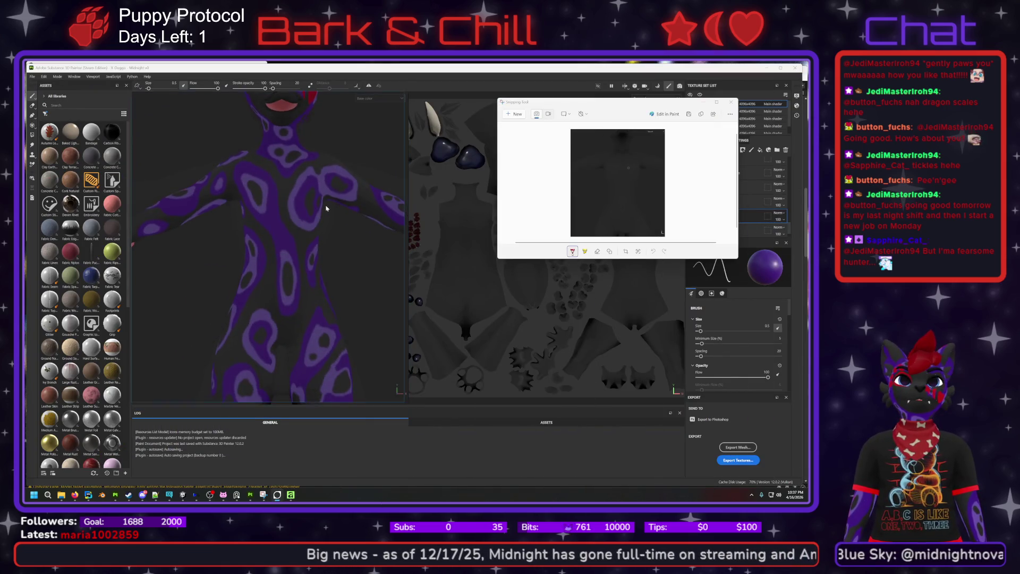
scroll(330, 281, "down", 5)
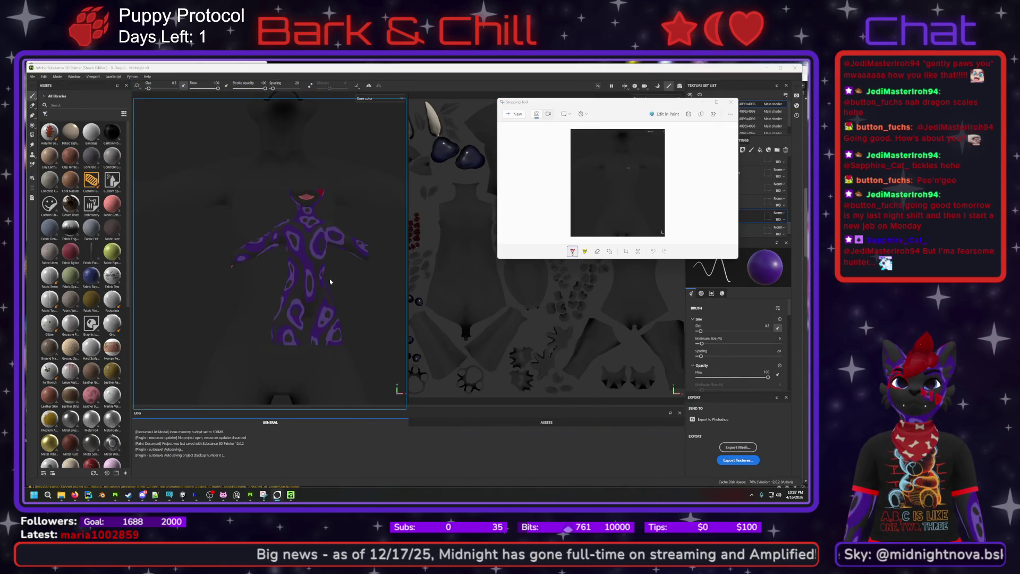
scroll(331, 279, "up", 5)
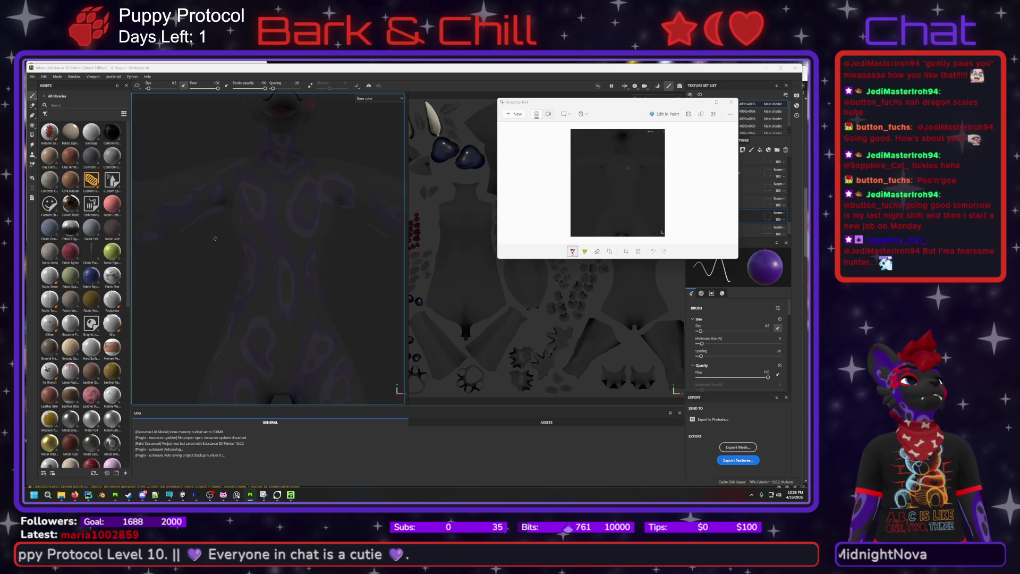
key("alt+Tab")
left_click_drag(784, 90, 785, 77)
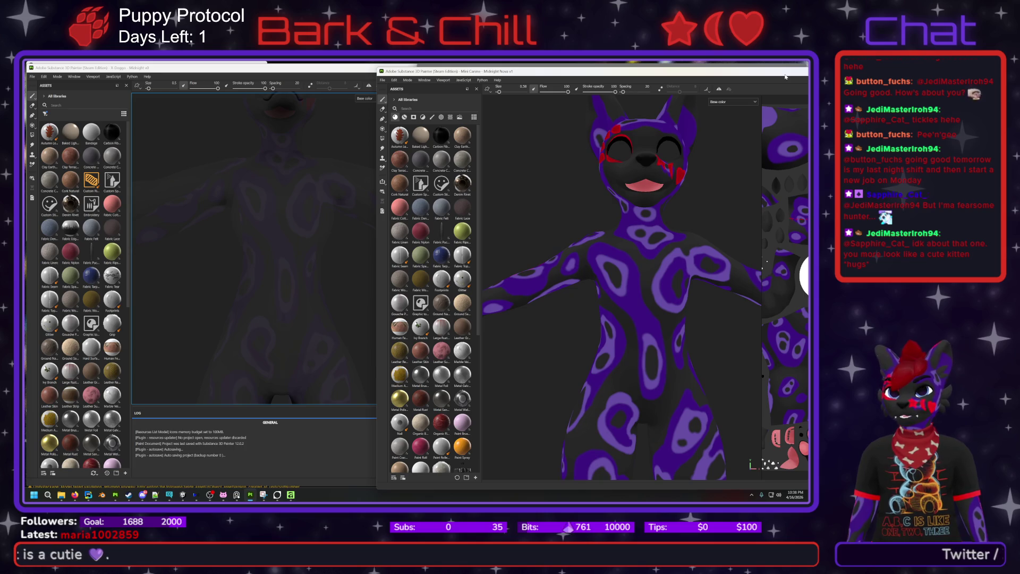
left_click_drag(786, 76, 790, 83)
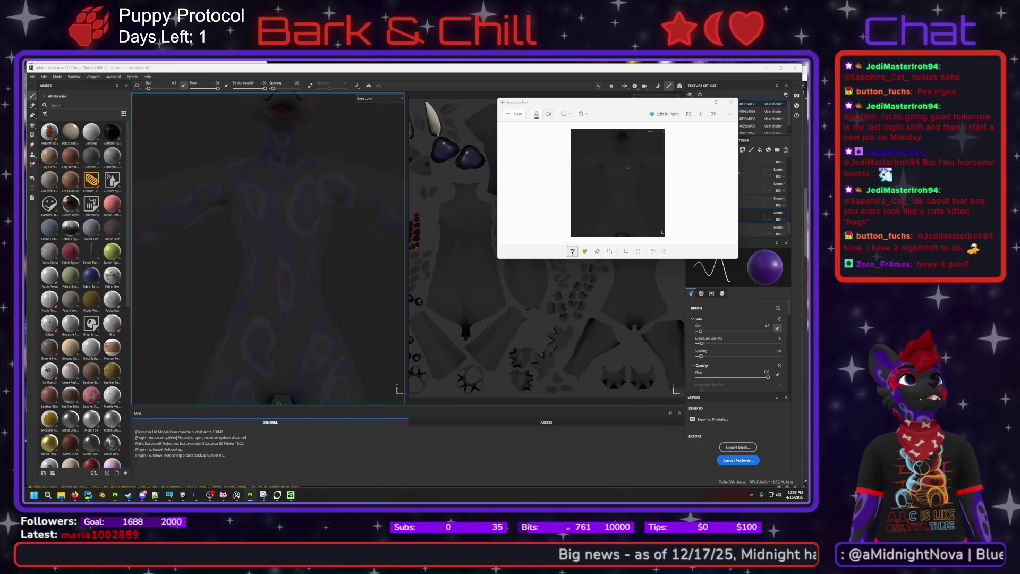
- Back in Affinity Photo, move Midnight Ref.png up the layer stack and show Image.png
left_click(291, 496)
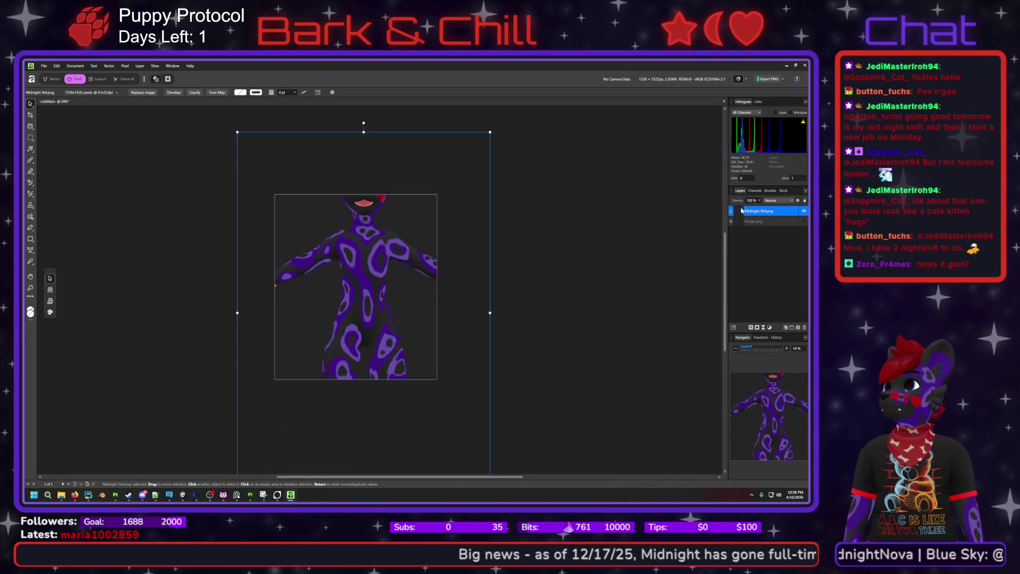
mouse_move(760, 214)
left_mouse_down()
mouse_move(760, 204)
mouse_move(722, 211)
left_mouse_up()
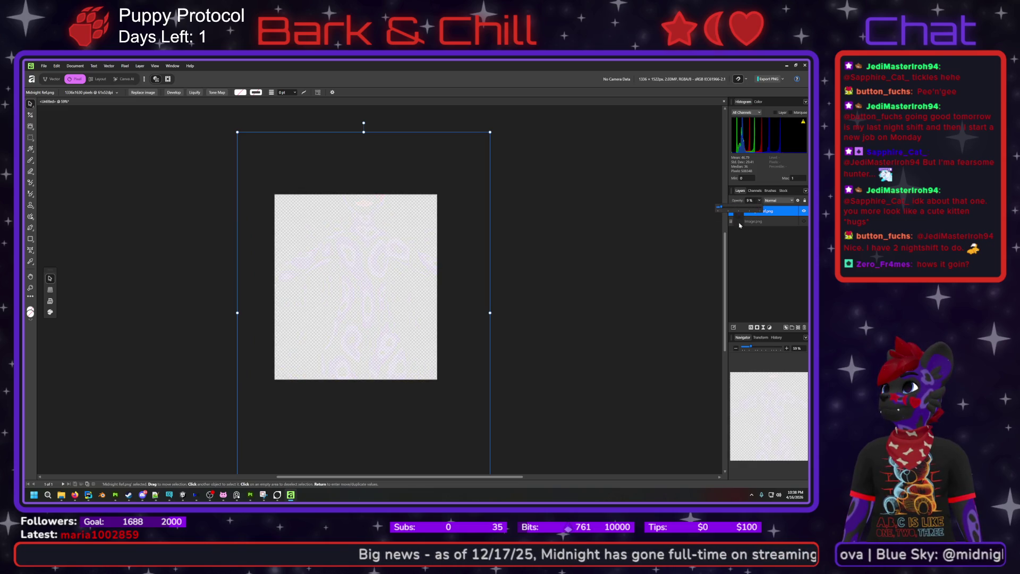
left_click(803, 221)
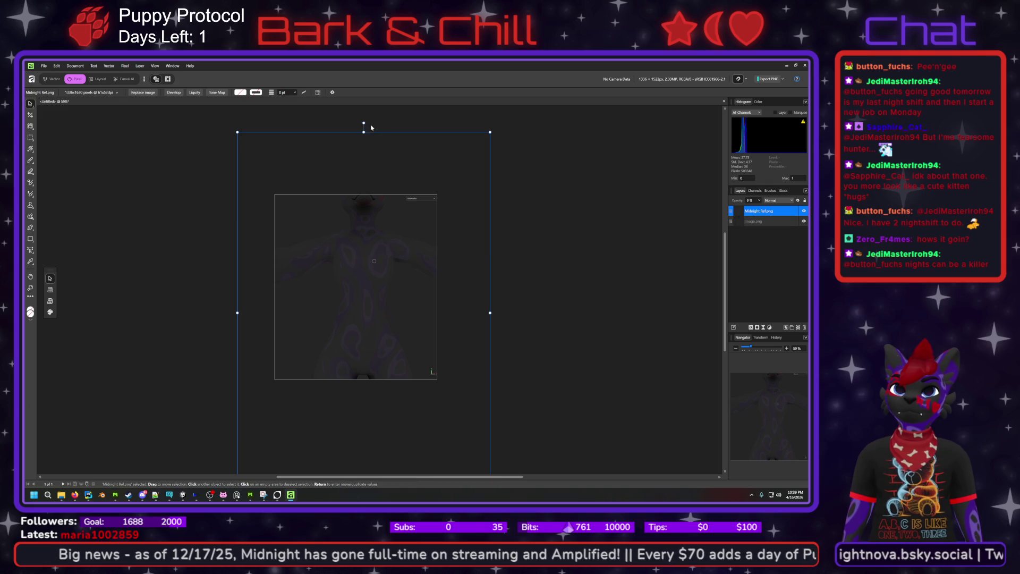
- Shorten Midnight Ref.png from its bottom edge and raise its opacity to about 37%
scroll(472, 317, "down", 2)
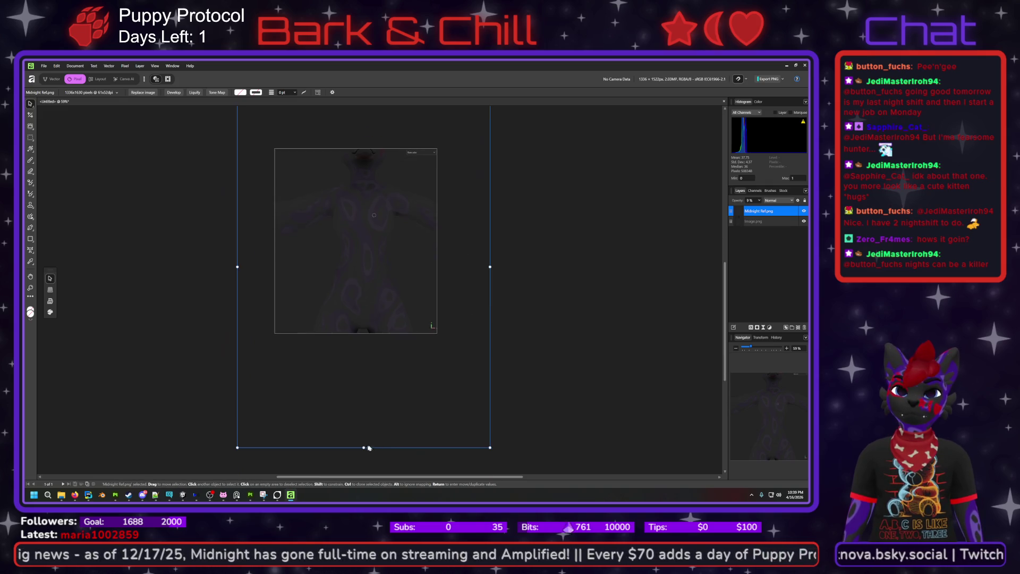
mouse_move(369, 447)
left_mouse_down()
mouse_move(367, 360)
mouse_move(352, 323)
mouse_move(361, 350)
left_mouse_up()
key("ctrl+z")
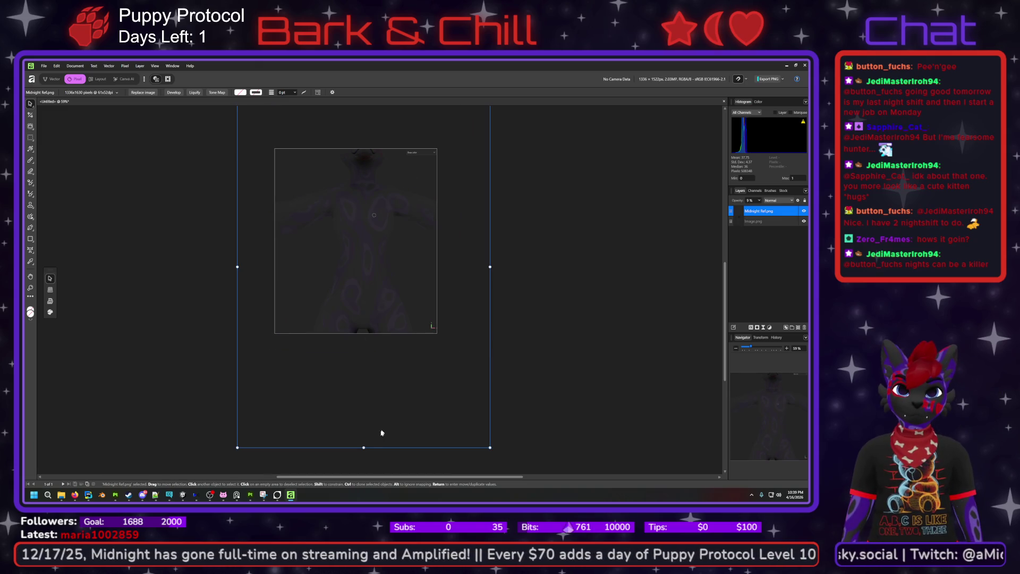
left_click(375, 430)
left_click(365, 434)
mouse_move(364, 448)
left_mouse_down()
mouse_move(365, 372)
mouse_move(359, 467)
mouse_move(356, 375)
mouse_move(358, 401)
left_mouse_up()
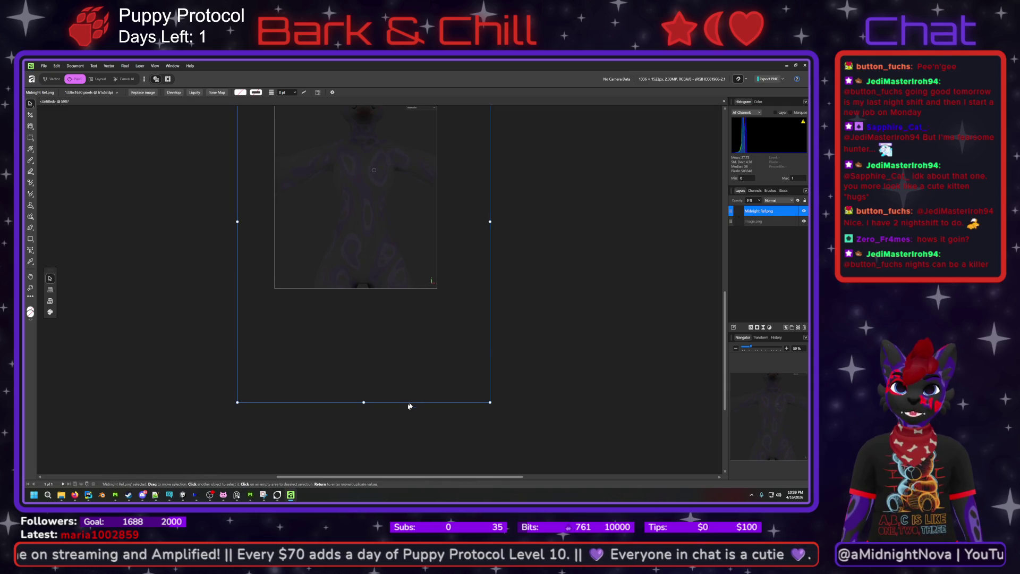
left_click(761, 201)
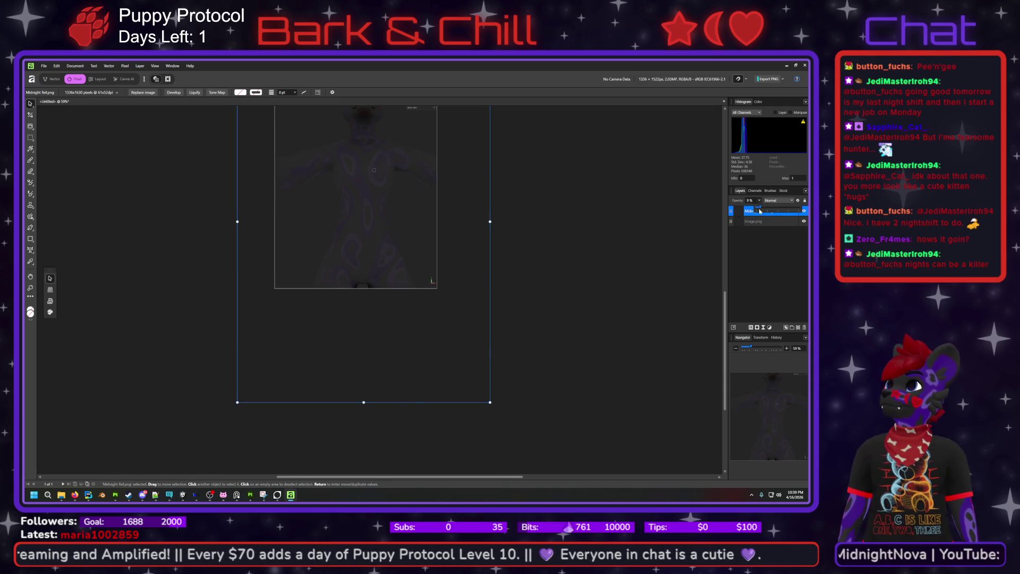
mouse_move(766, 210)
left_mouse_down()
mouse_move(794, 211)
mouse_move(769, 222)
mouse_move(801, 222)
mouse_move(776, 221)
left_mouse_up()
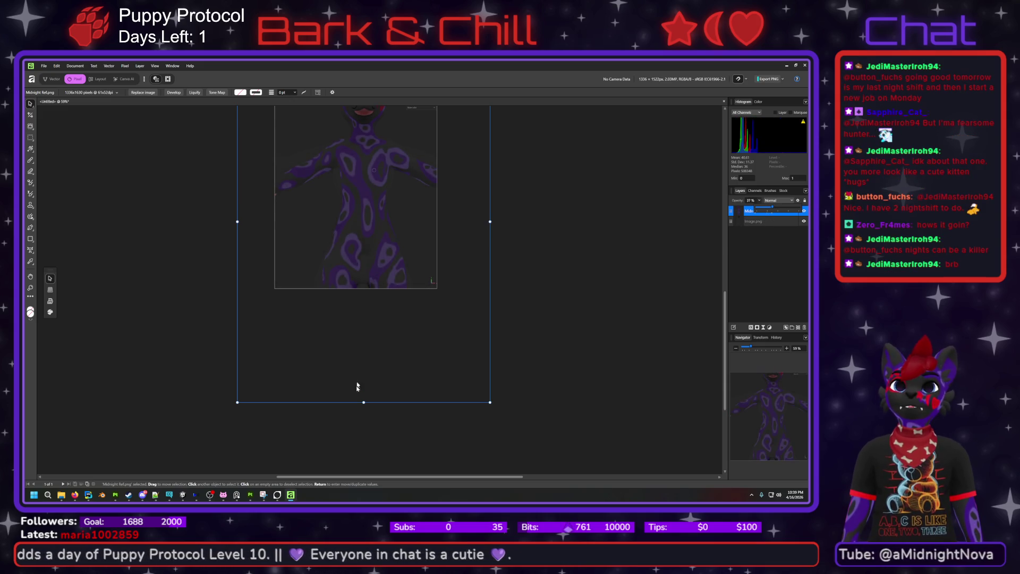
- Stretch the Midnight Ref layer taller from the bottom and fade it to 14% opacity
left_click(364, 413)
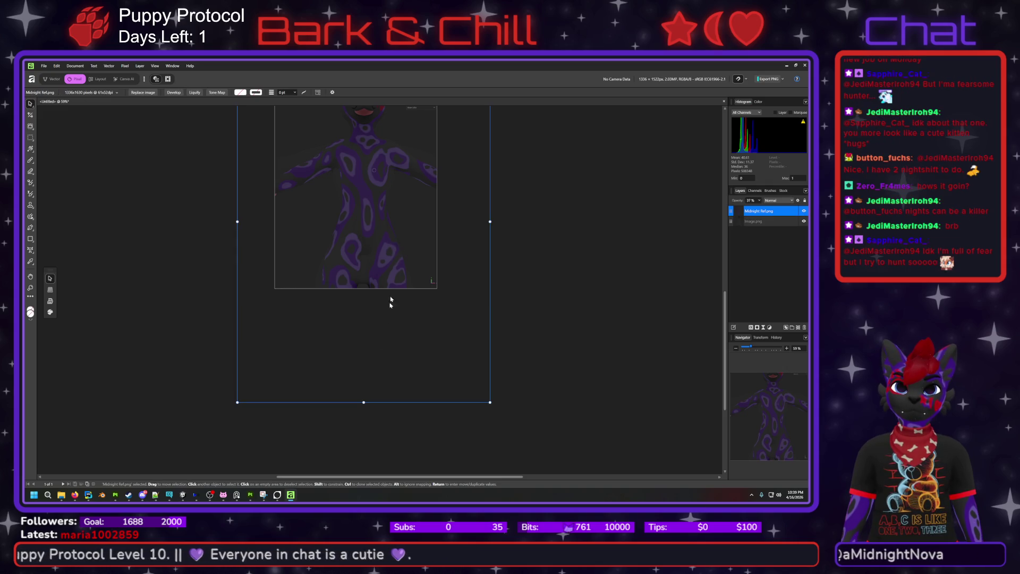
left_click_drag(364, 402, 364, 442)
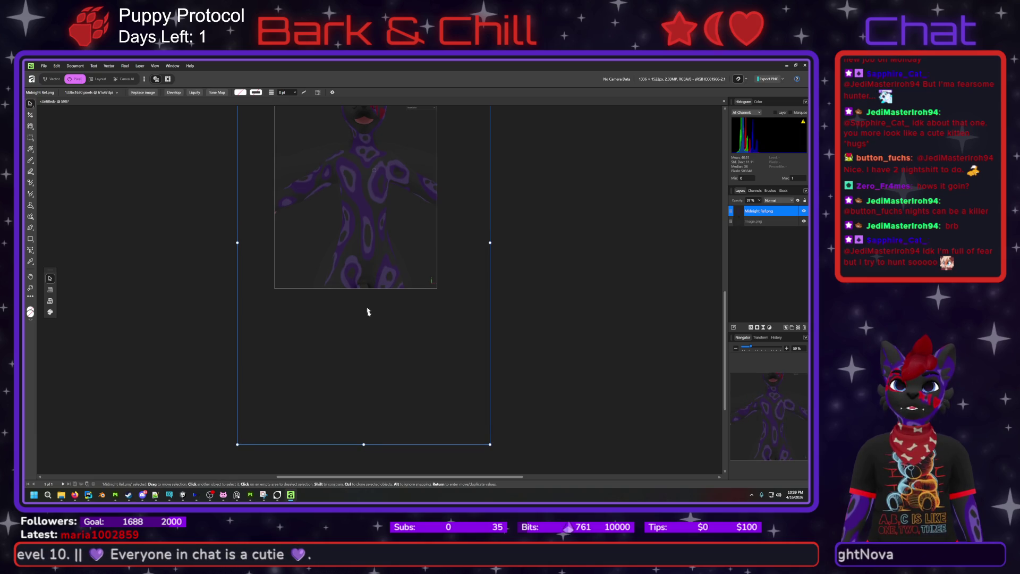
left_click(760, 201)
left_click_drag(760, 209, 751, 212)
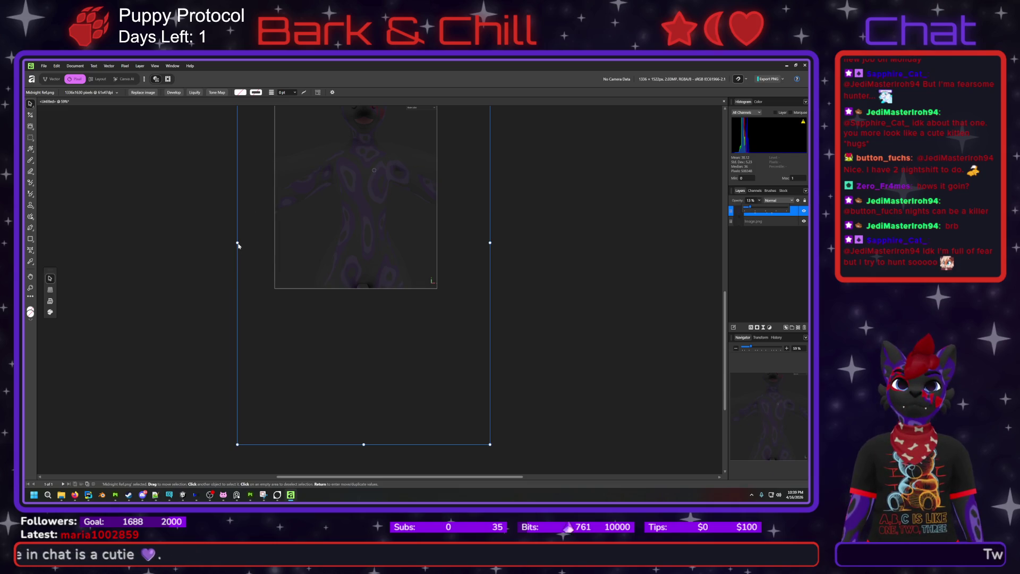
- Widen the reference layer evenly on both sides and shift it slightly left and up
left_click(238, 243)
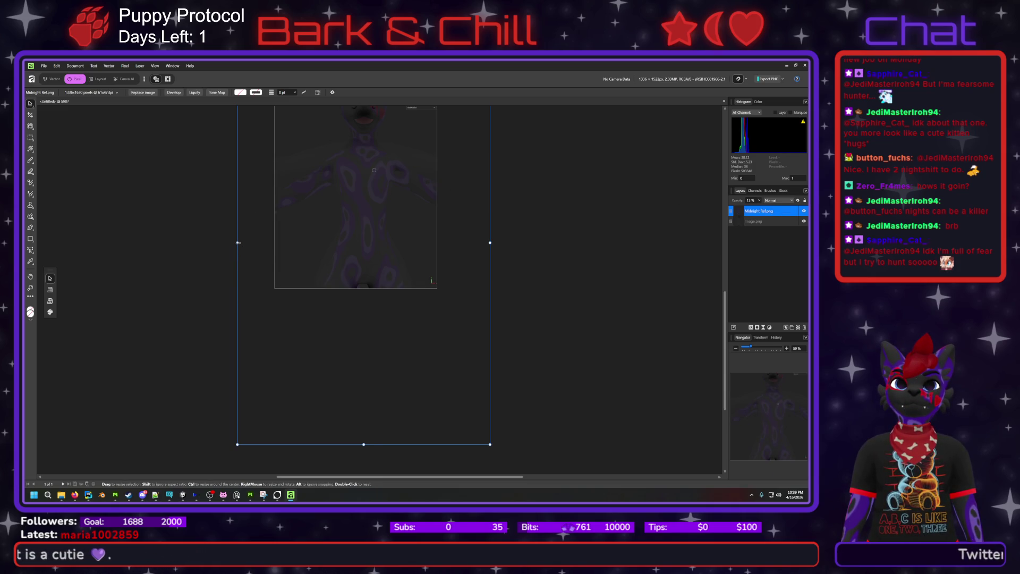
mouse_move(238, 243)
left_mouse_down("ctrl")
mouse_move(188, 247)
mouse_move(247, 249)
mouse_move(190, 248)
mouse_move(206, 248)
left_mouse_up("ctrl")
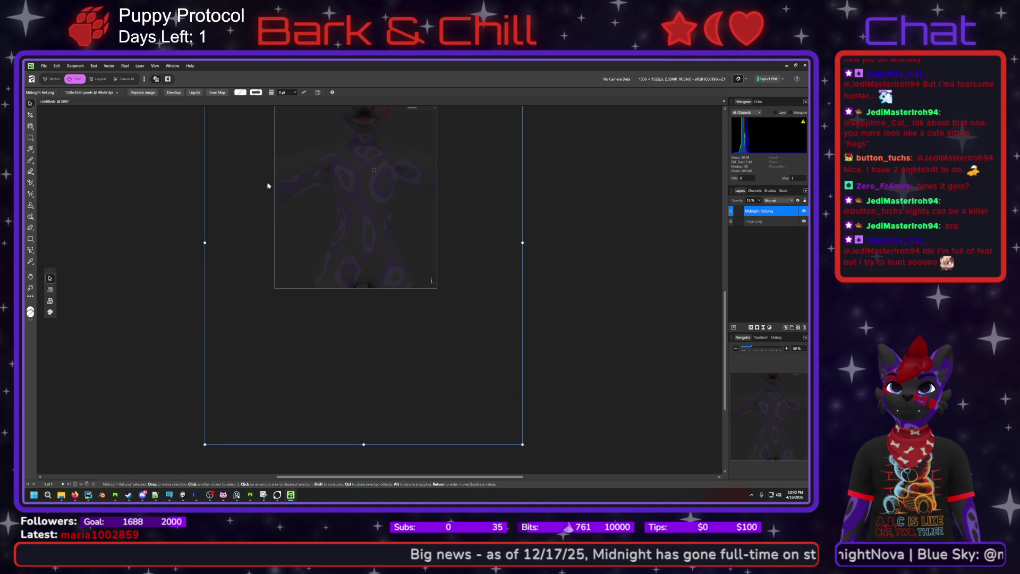
mouse_move(359, 213)
left_mouse_down()
mouse_move(396, 228)
mouse_move(305, 211)
mouse_move(359, 224)
left_mouse_up()
scroll(372, 207, "up", 2)
scroll(358, 237, "down", 2)
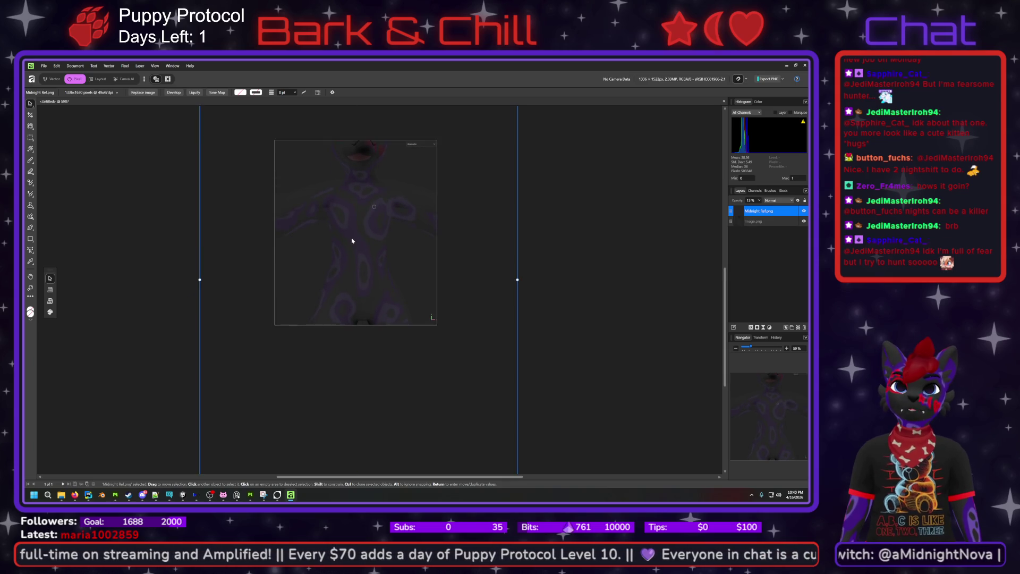
- Nudge the faded Midnight Ref layer twice, a pixel or two right and down each time
scroll(351, 240, "up", 1)
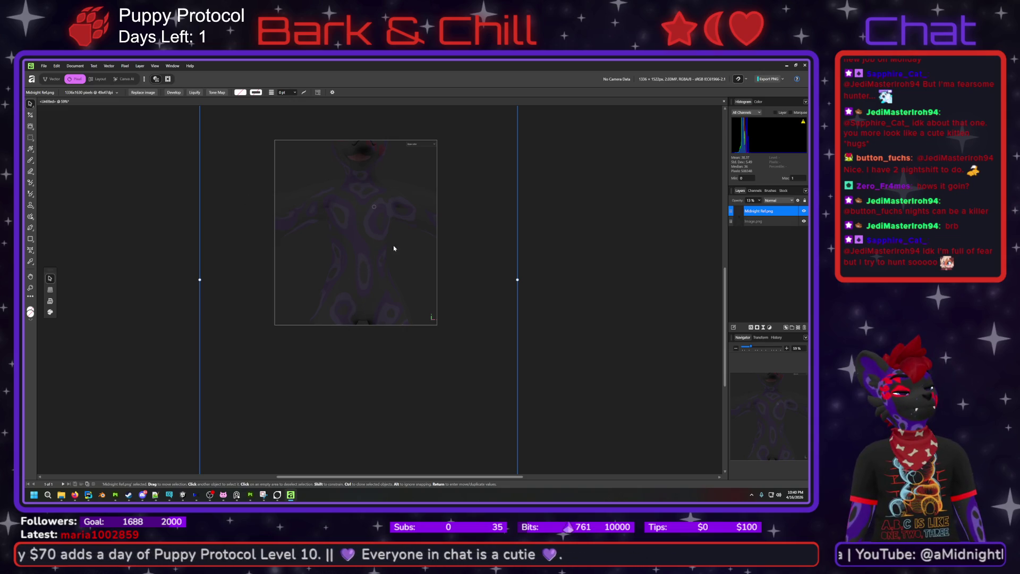
left_click_drag(380, 290, 380, 292)
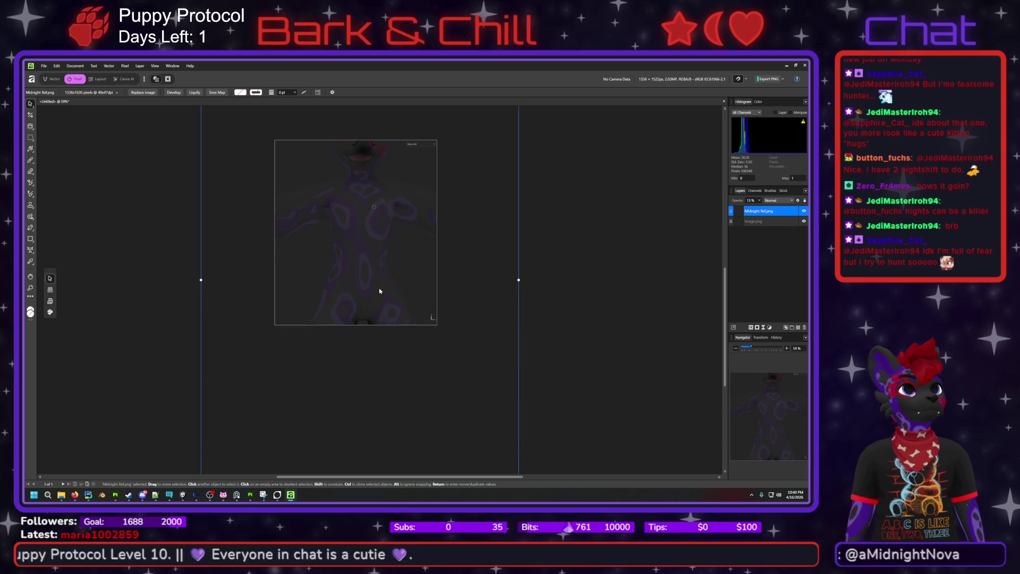
mouse_move(379, 288)
left_mouse_down()
mouse_move(374, 276)
mouse_move(379, 290)
left_mouse_up()
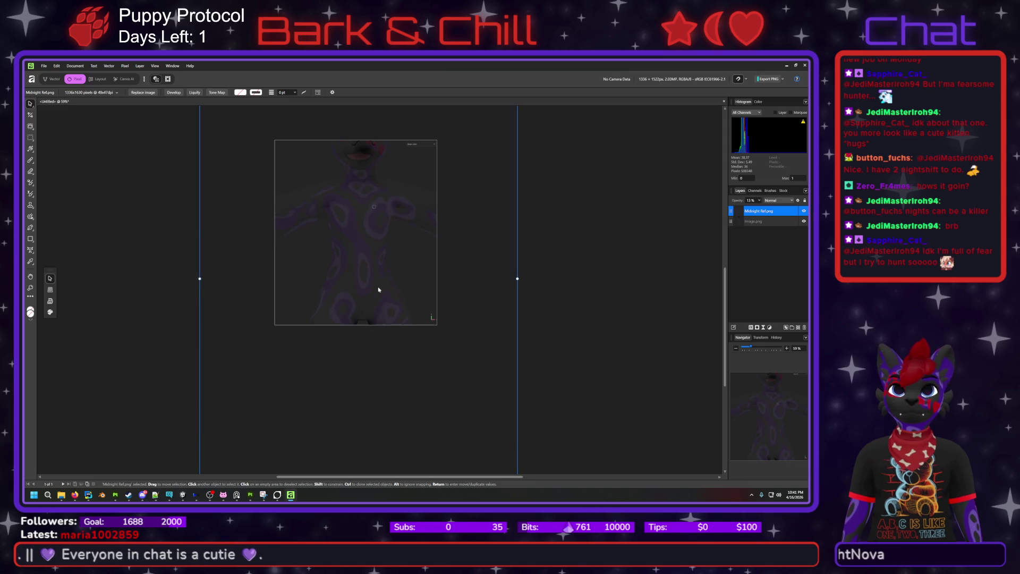
scroll(468, 250, "up", 5)
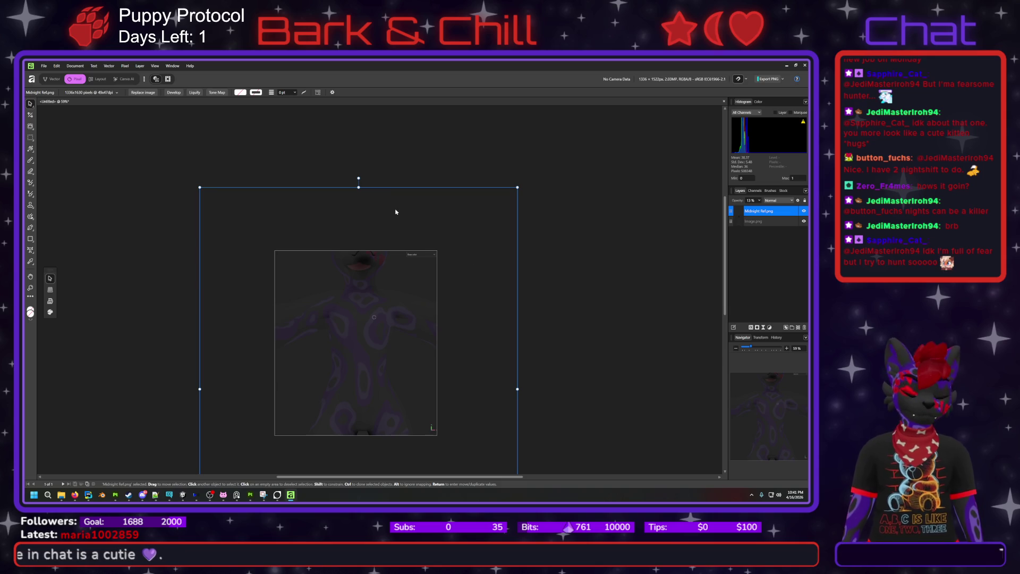
- Stretch the reference layer taller at the top, undoing a bad narrowing and nudging it down
left_click_drag(359, 187, 360, 173)
left_click_drag(200, 382, 214, 383, "ctrl")
key("ctrl+z")
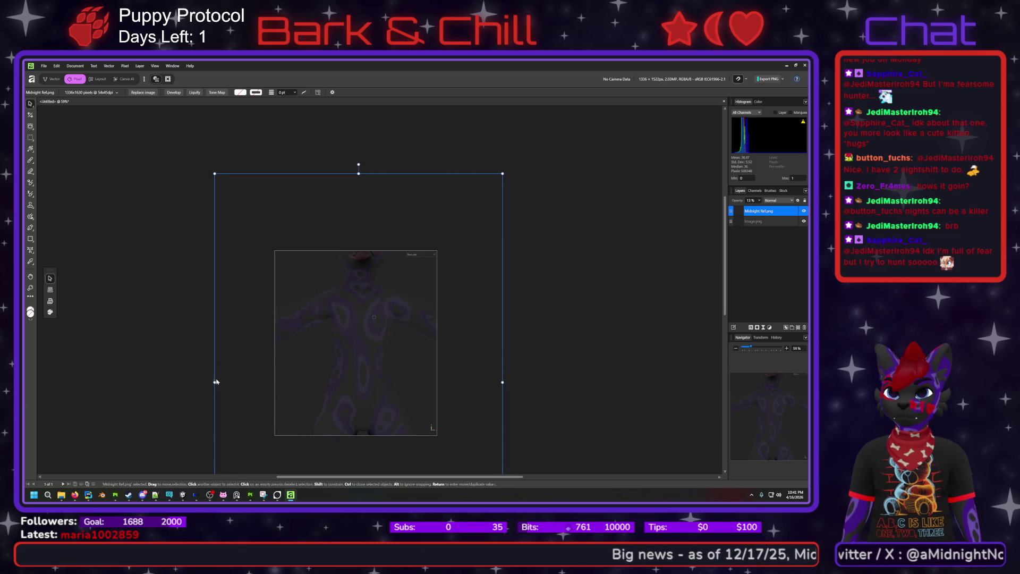
left_click_drag(348, 362, 350, 367)
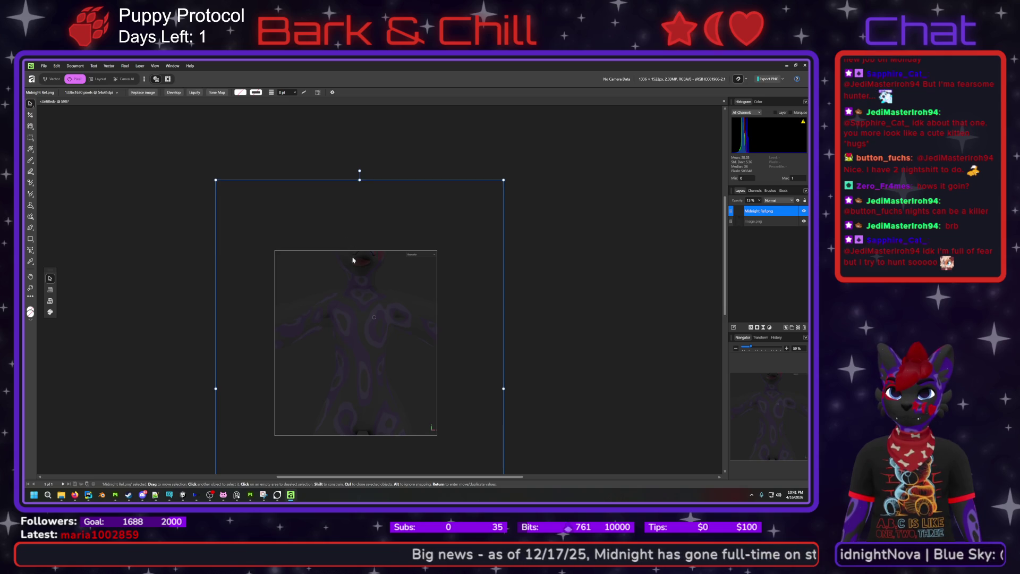
mouse_move(363, 179)
left_mouse_down()
mouse_move(366, 163)
mouse_move(368, 175)
left_mouse_up()
- Fine-align the reference layer with arrow-key nudges, a 15 px upward move and slight narrowing
key("Up")
key("Up")
key("Up")
key("Right")
key("Right")
key("Right")
key("Down")
key("Down")
key("Down")
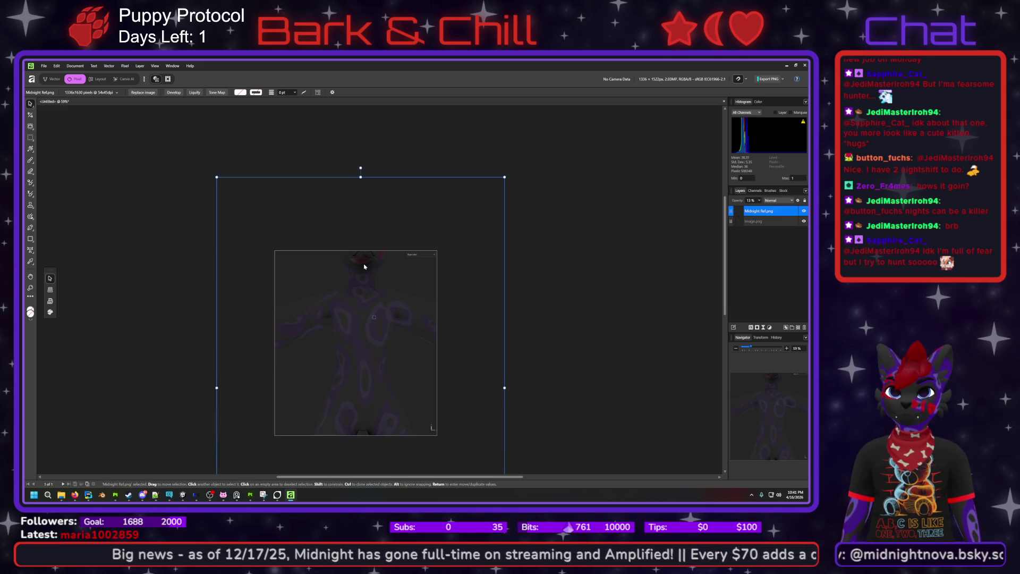
left_click_drag(365, 266, 360, 257)
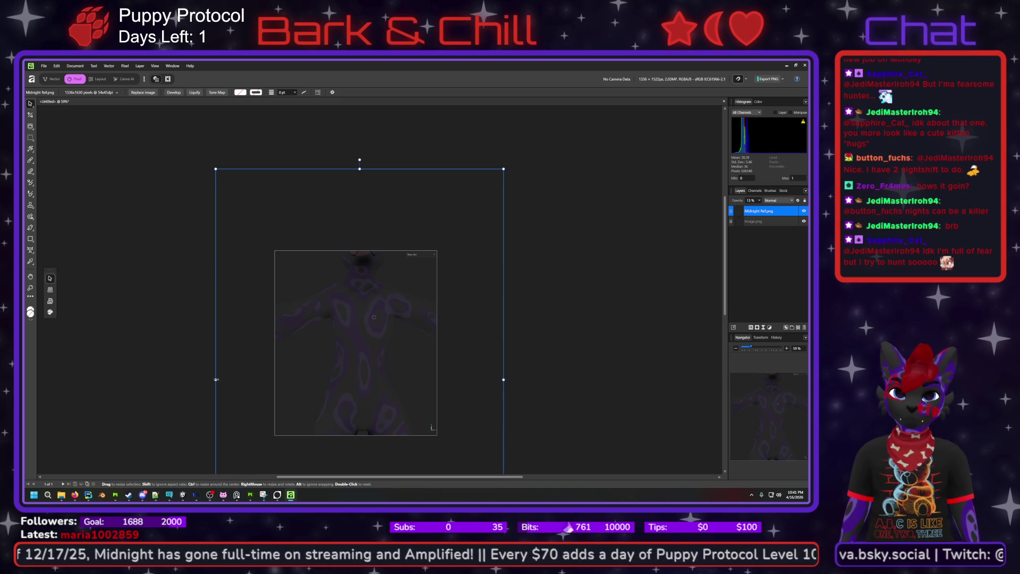
left_click_drag(217, 379, 222, 379)
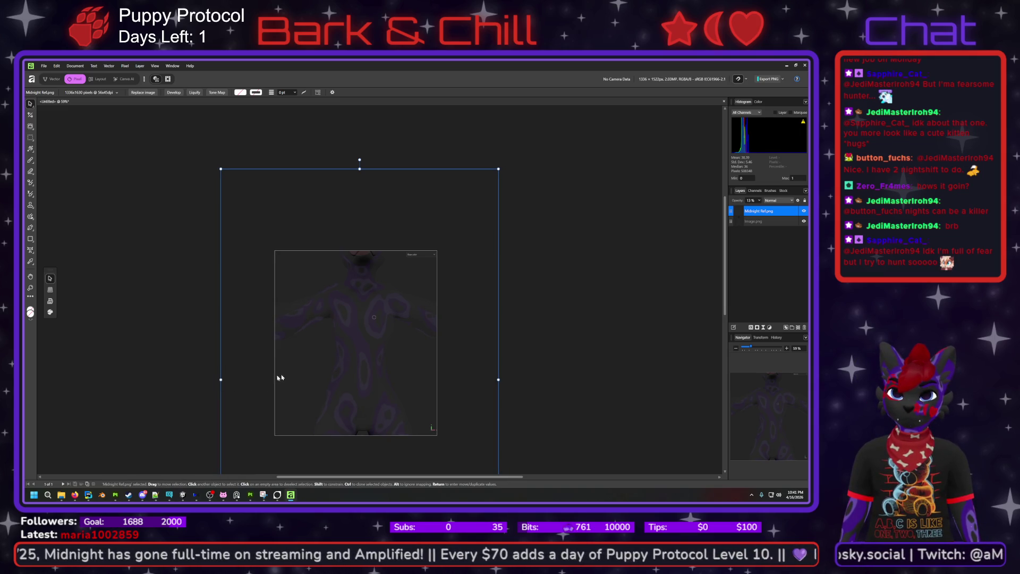
left_click_drag(346, 360, 348, 361)
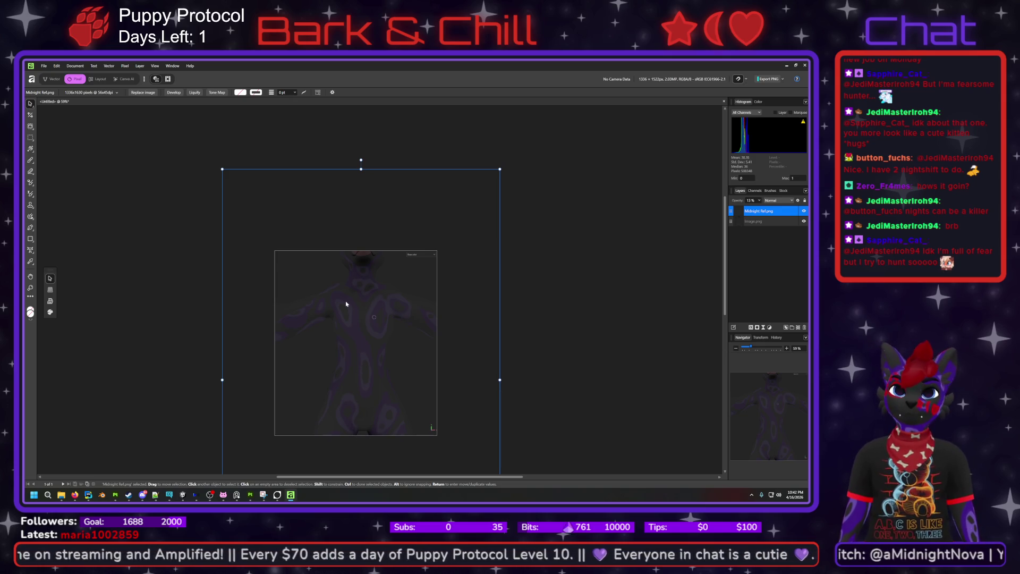
scroll(376, 404, "down", 5)
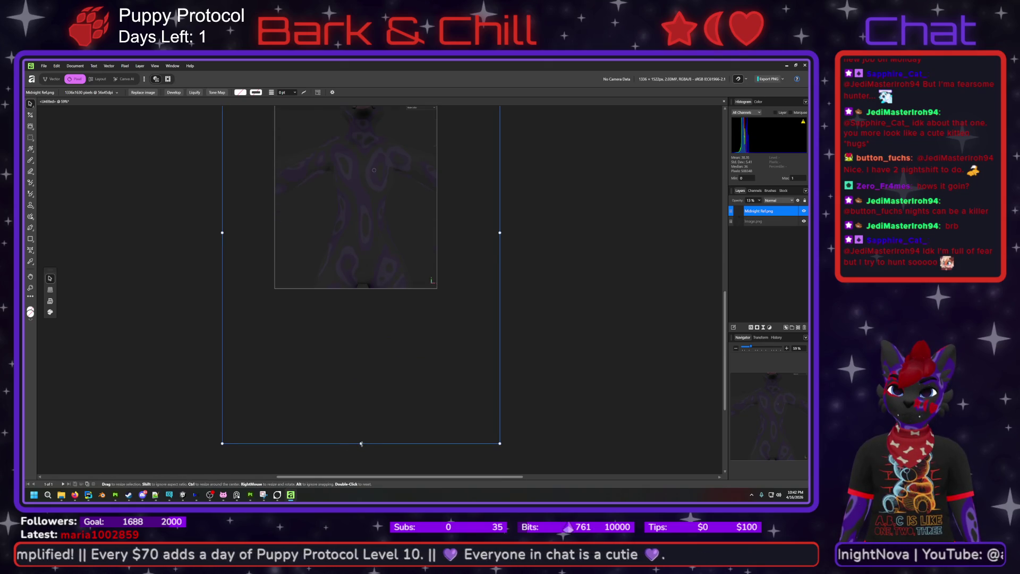
- Extend the reference layer's bottom edge down, then shrink the Affinity Photo window to reveal apps behind
left_click_drag(362, 444, 362, 455)
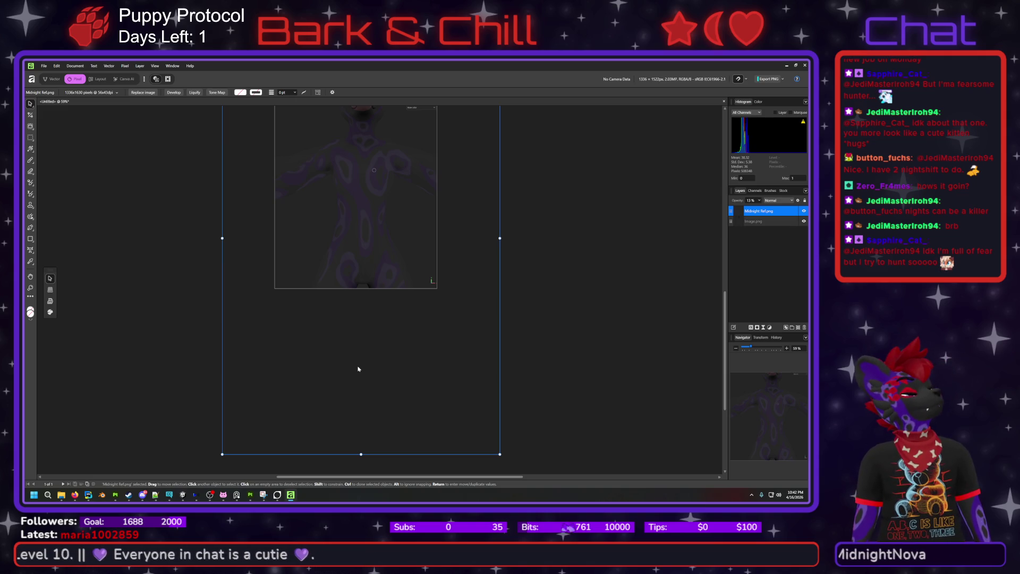
scroll(360, 331, "up", 1)
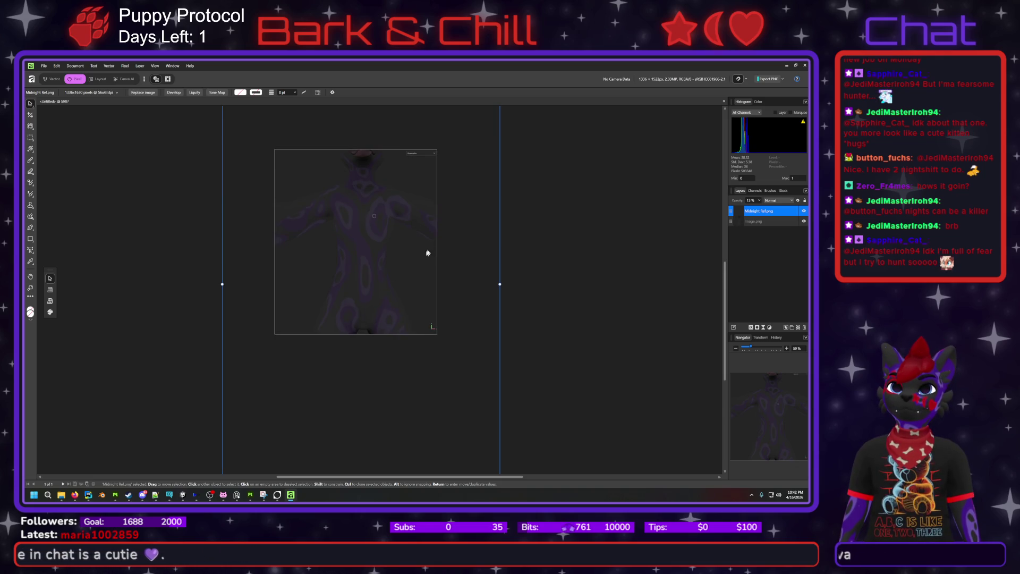
scroll(422, 214, "up", 5, "ctrl")
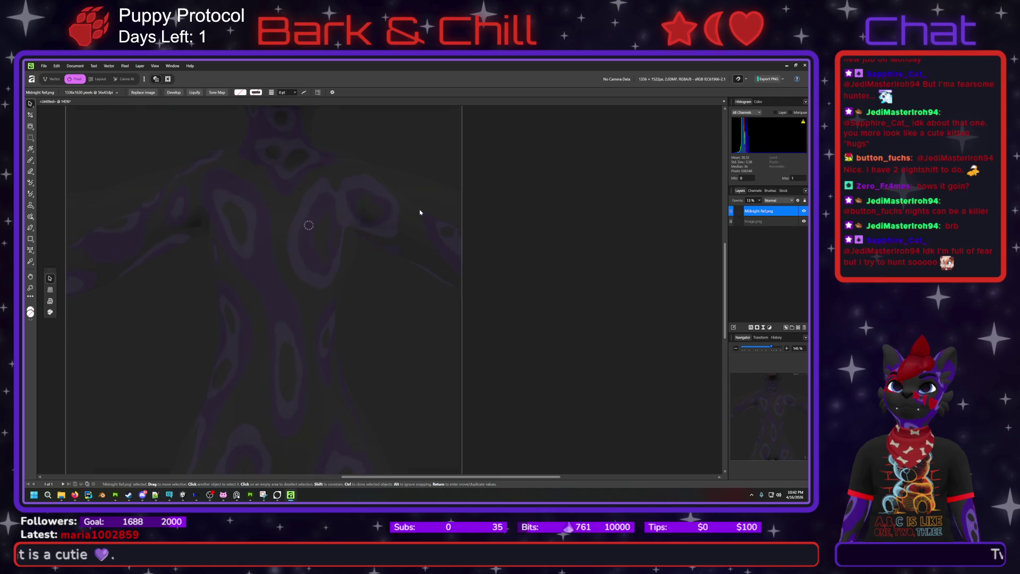
scroll(423, 210, "down", 3, "ctrl")
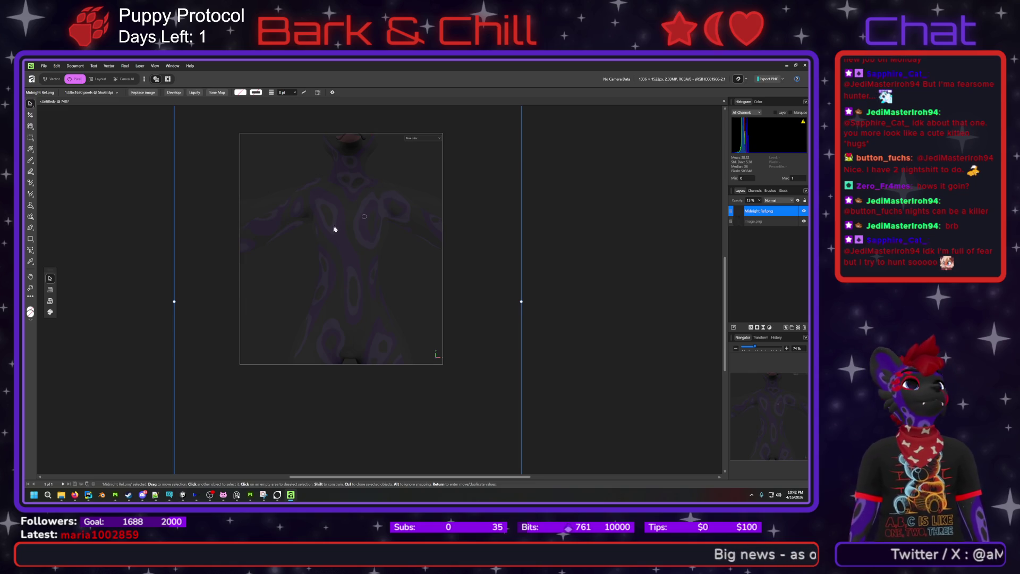
scroll(359, 260, "down", 3)
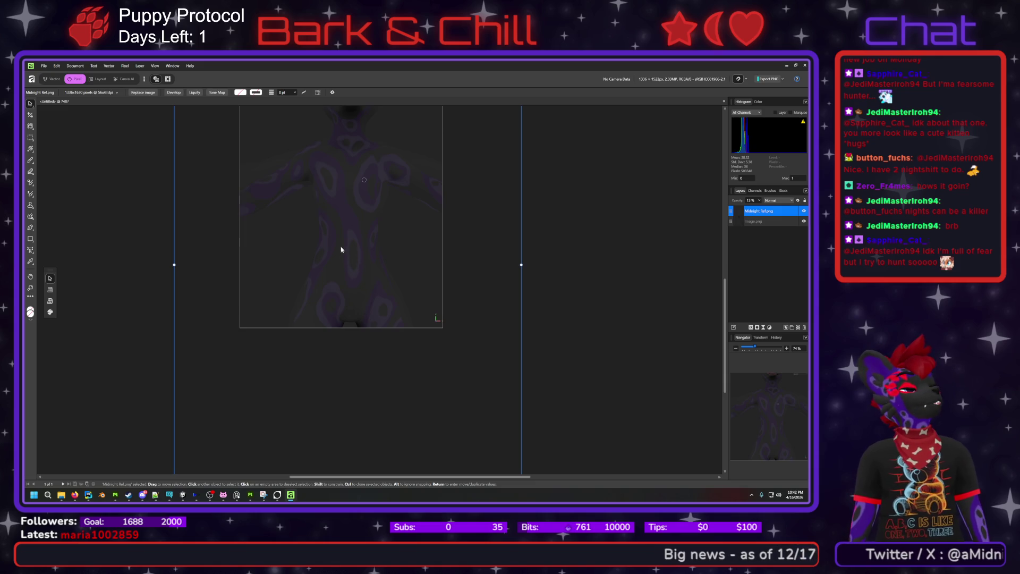
mouse_move(385, 69)
left_mouse_down()
mouse_move(447, 158)
mouse_move(739, 215)
mouse_move(591, 161)
mouse_move(702, 182)
mouse_move(797, 175)
mouse_move(470, 175)
mouse_move(447, 197)
mouse_move(416, 190)
left_mouse_up()
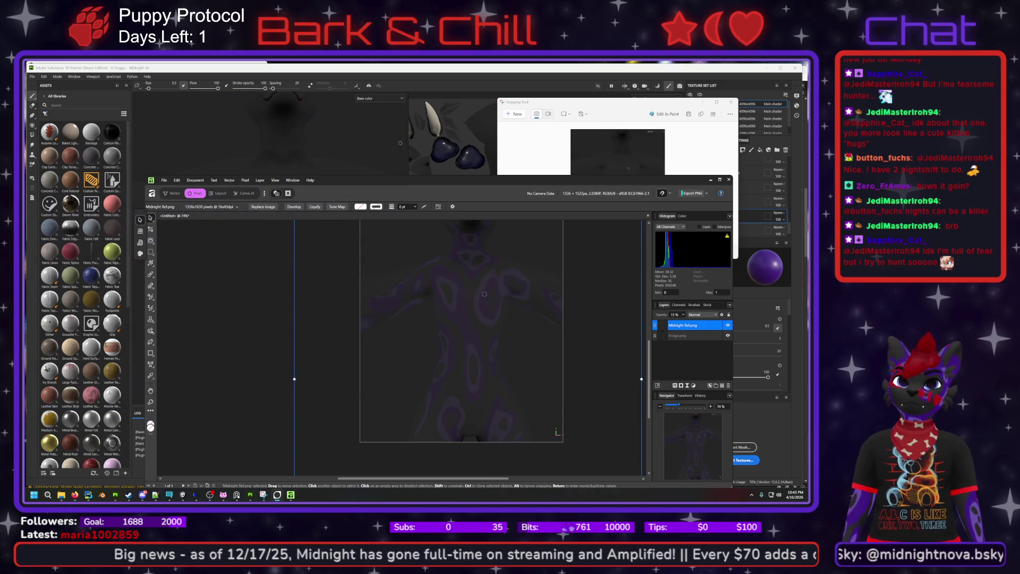
- Bring Substance Painter forward and zoom and pan the 3D view until the avatar's feet show
left_click(277, 122)
scroll(287, 228, "down", 3)
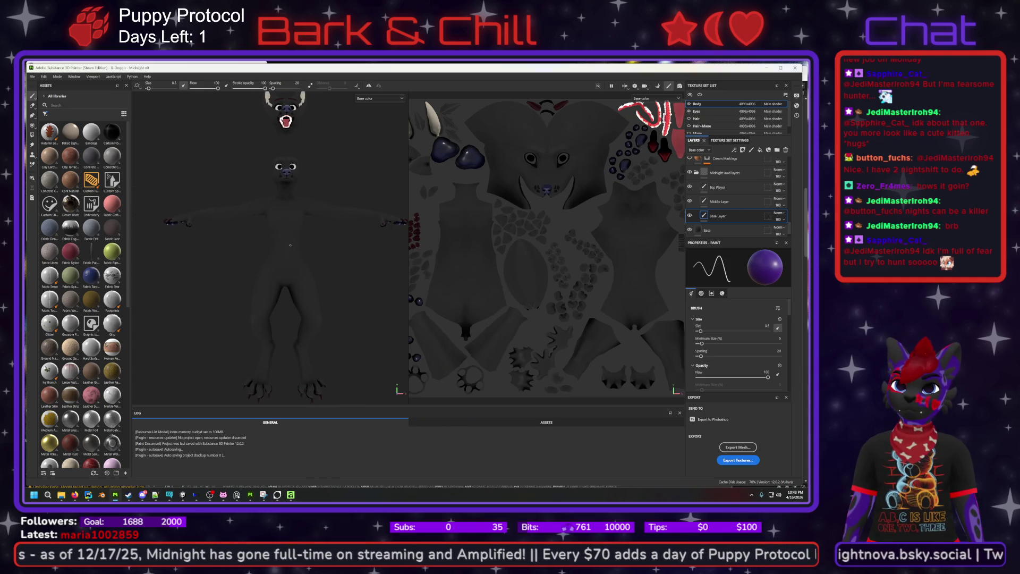
scroll(298, 257, "up", 1)
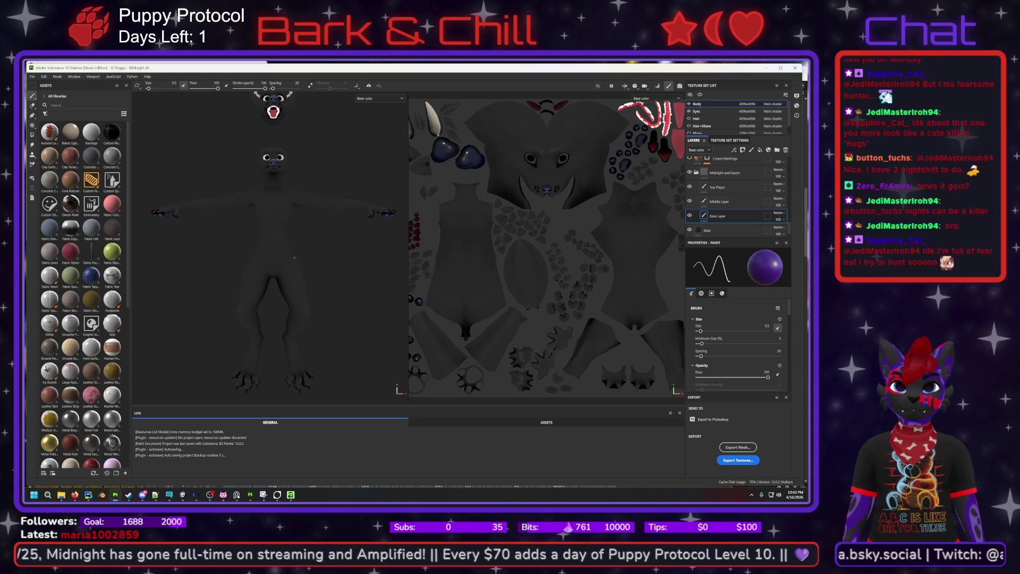
scroll(296, 261, "down", 3)
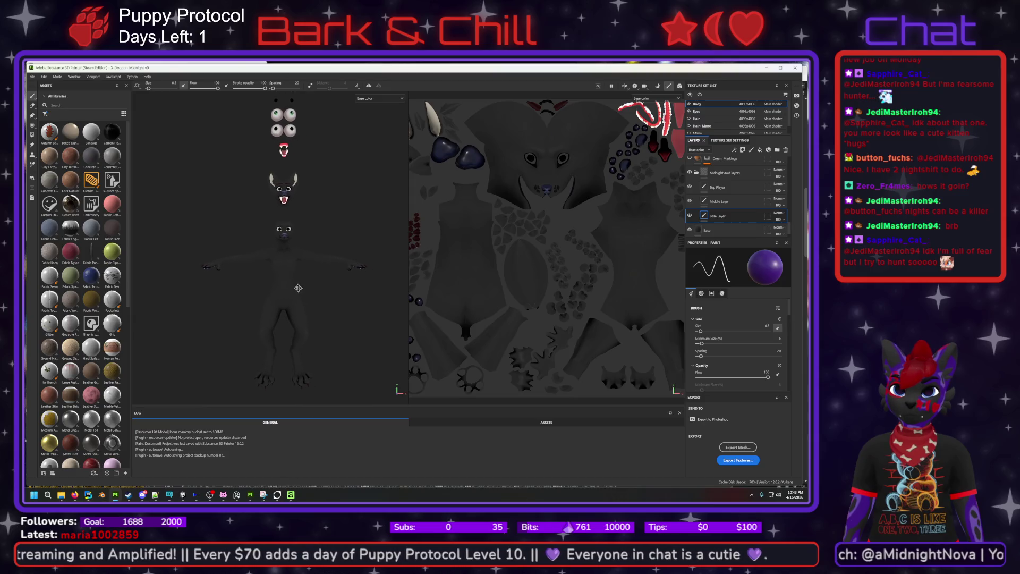
scroll(297, 286, "up", 3)
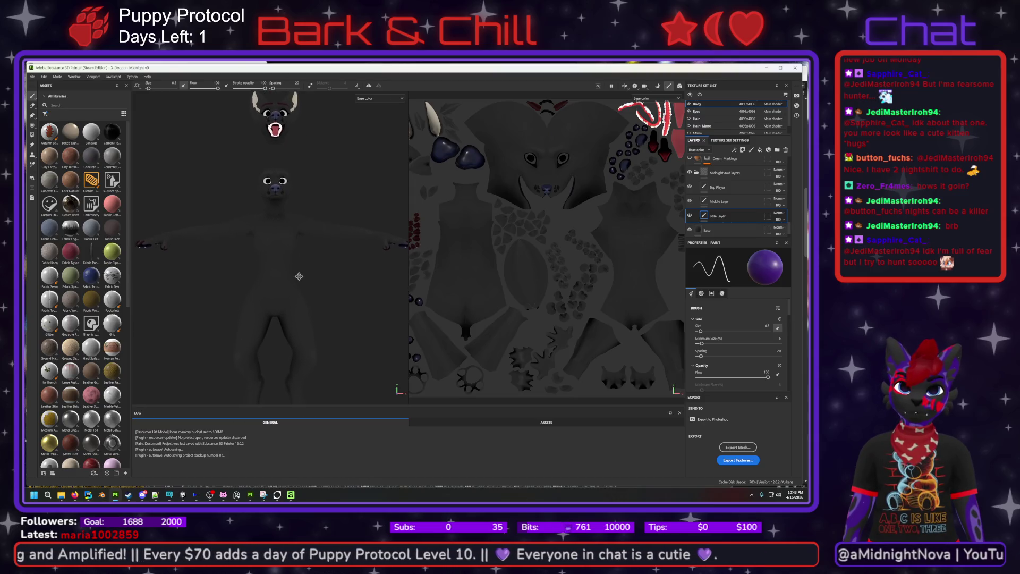
middle_click_drag(300, 259, 298, 226)
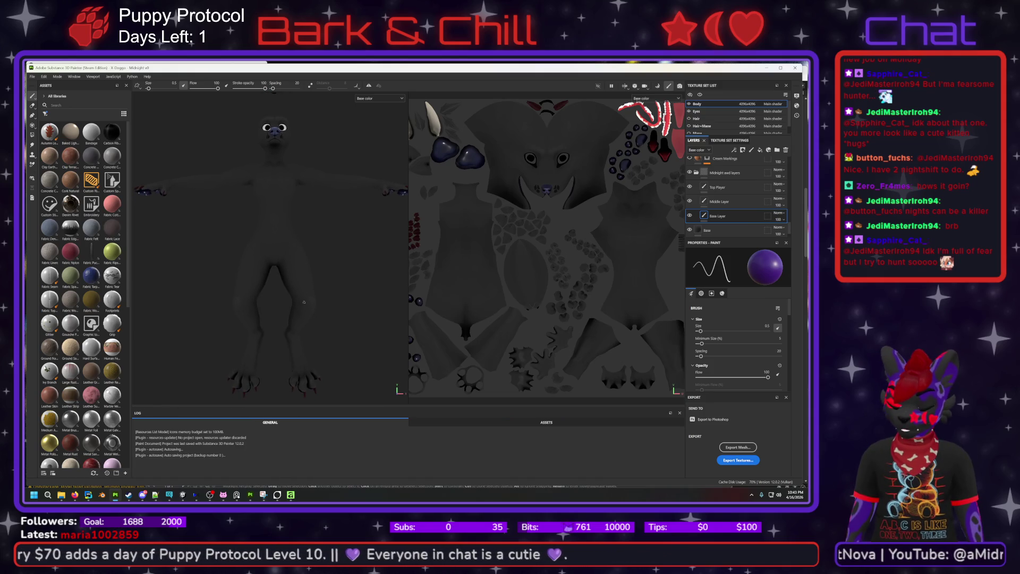
- Snip the 3D viewport region containing the avatar with Win+Shift+S and open the snip
key("super+shift+s")
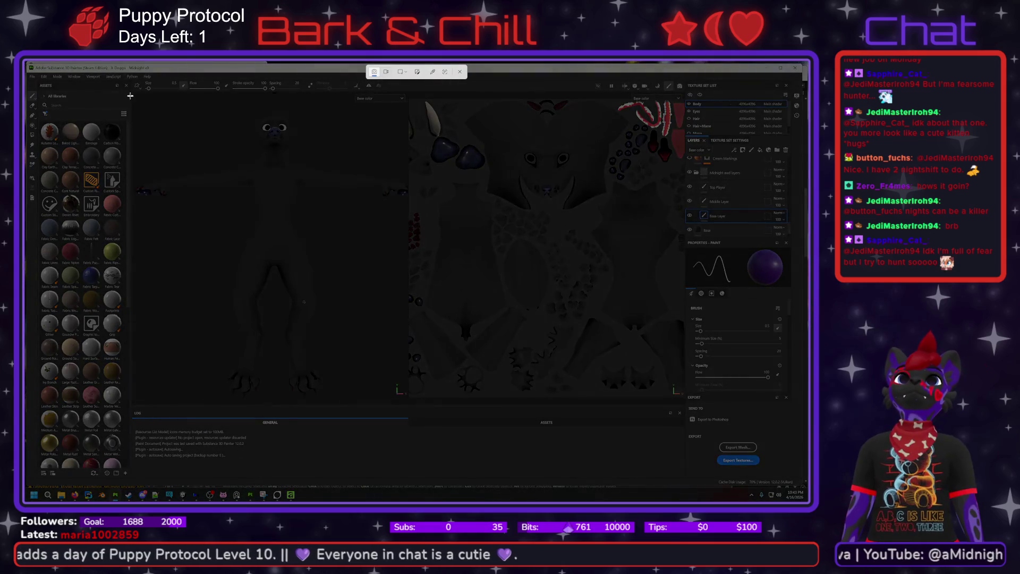
mouse_move(133, 92)
left_mouse_down()
mouse_move(239, 174)
mouse_move(408, 406)
left_mouse_up()
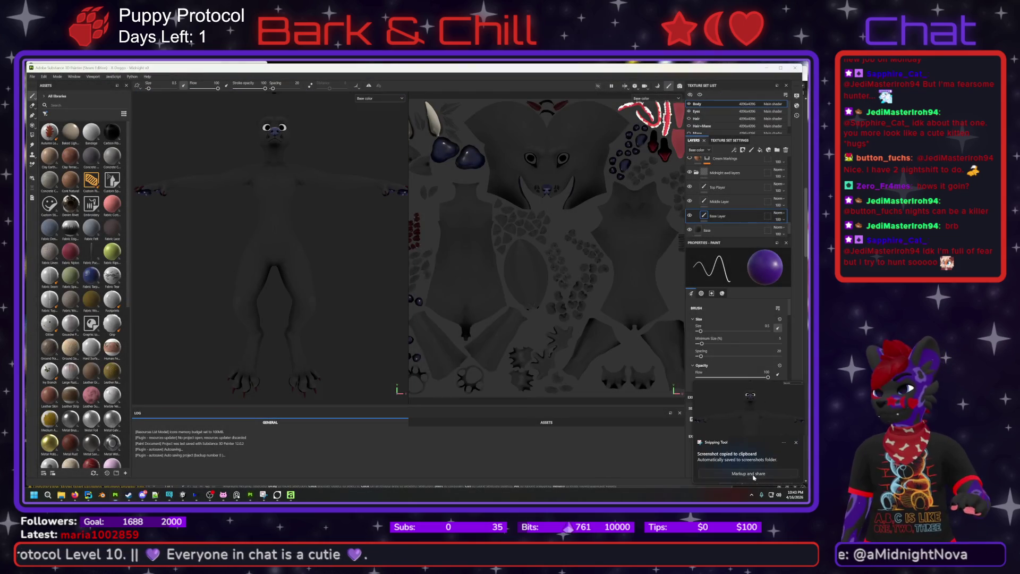
left_click(754, 476)
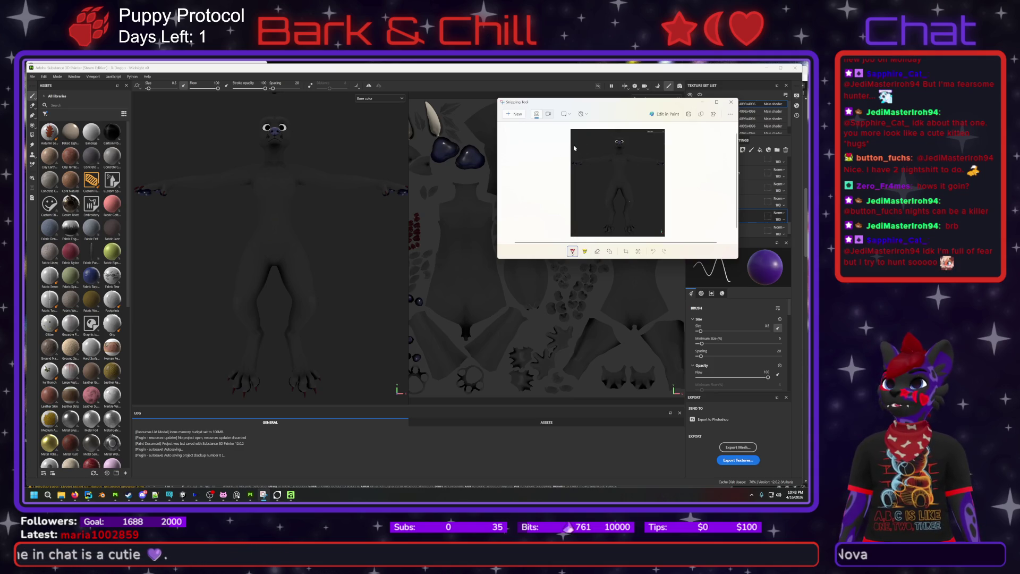
- Copy the avatar snip to the clipboard and return to Affinity Photo
left_click(701, 115)
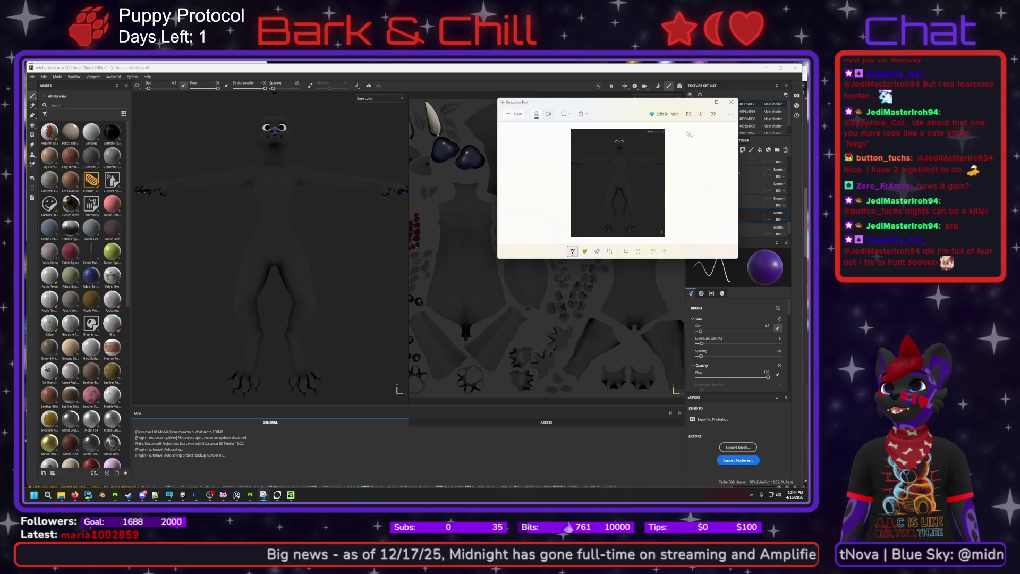
left_click(702, 117)
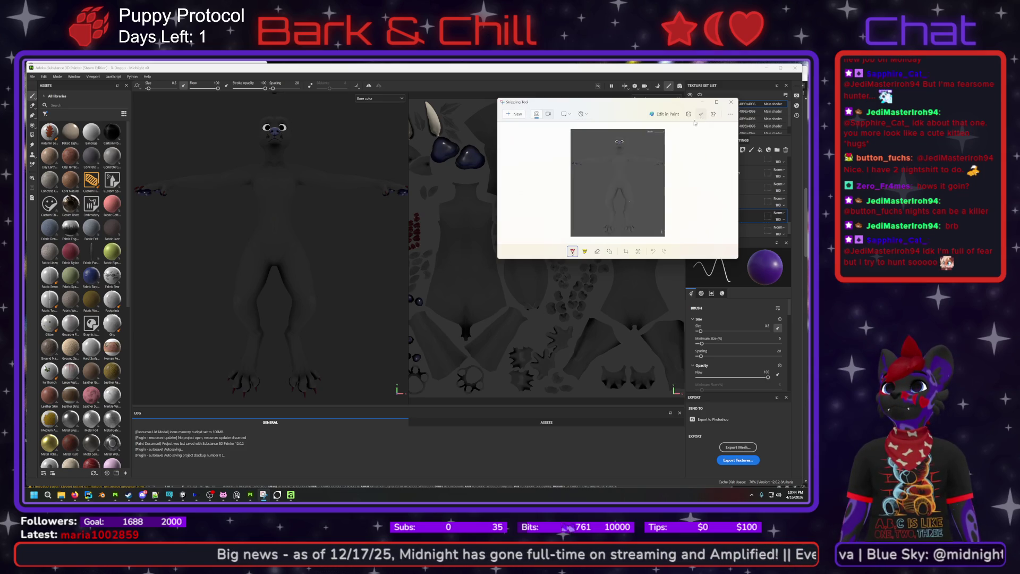
left_click(289, 495)
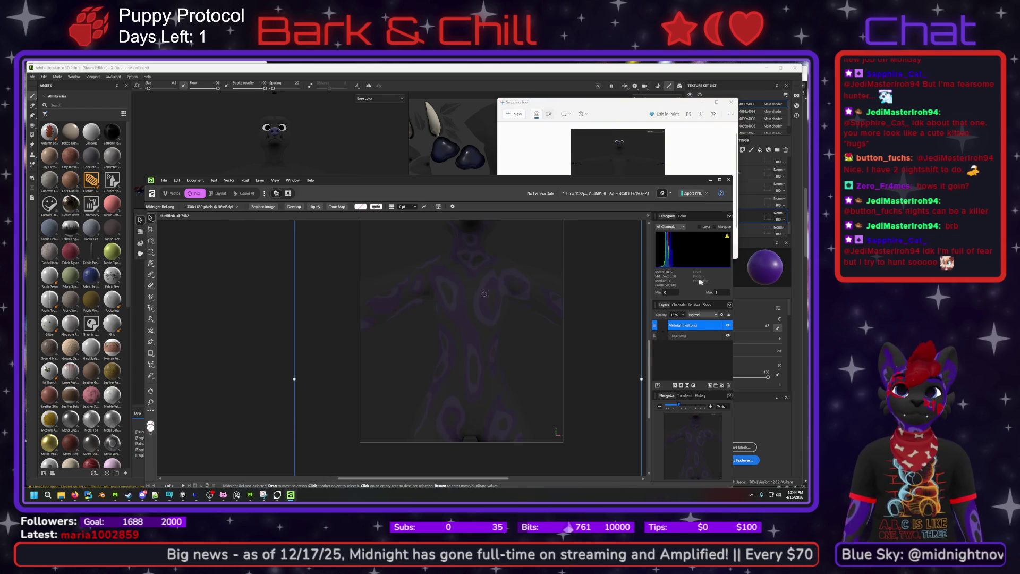
- Delete the Midnight Ref.png and image.png layers from the document
right_click(712, 329)
left_click(683, 139)
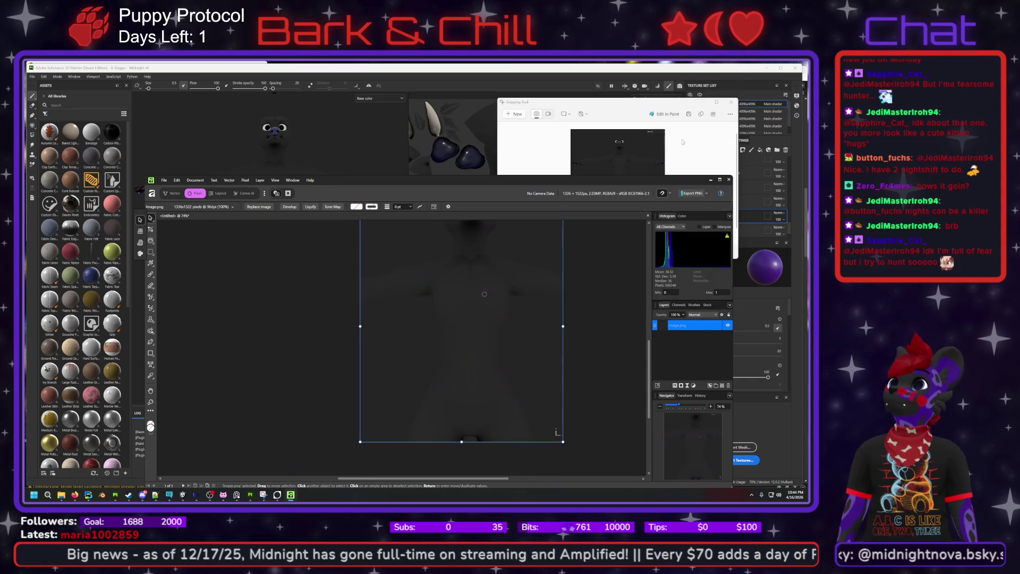
right_click(691, 325)
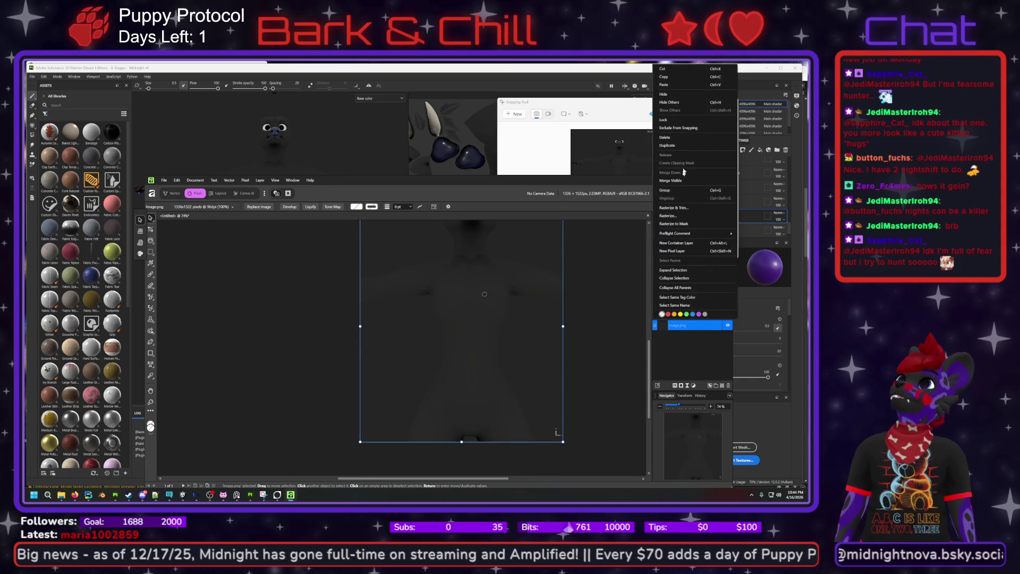
left_click(665, 137)
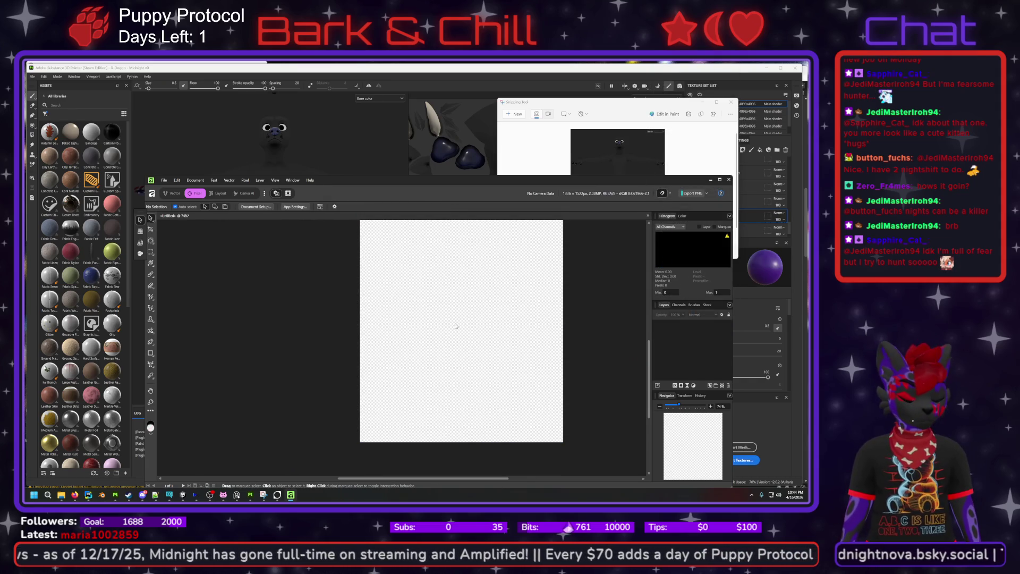
- Paste the new avatar screenshot briefly, then remove it so the canvas is empty
key("ctrl+z")
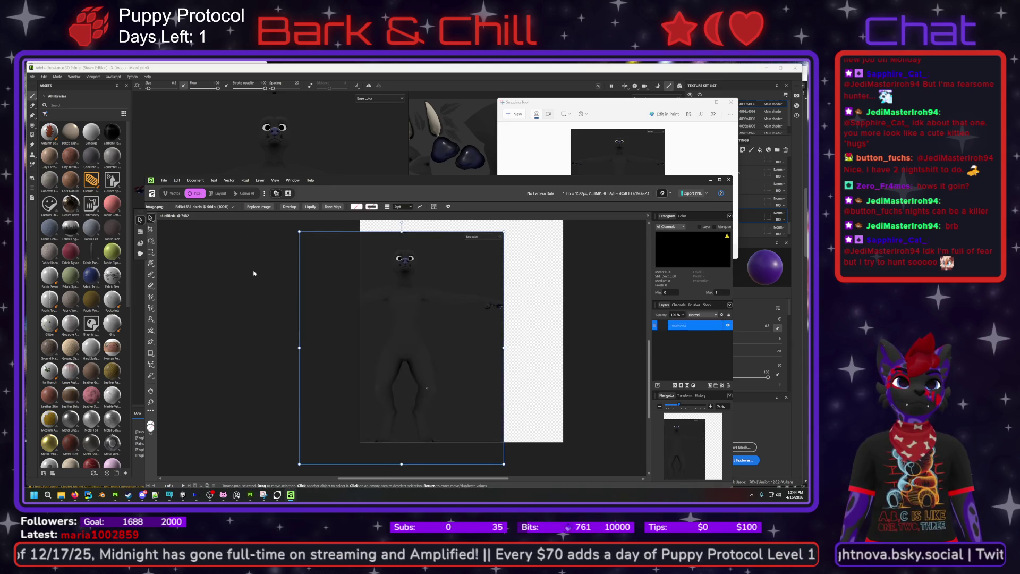
key("Delete")
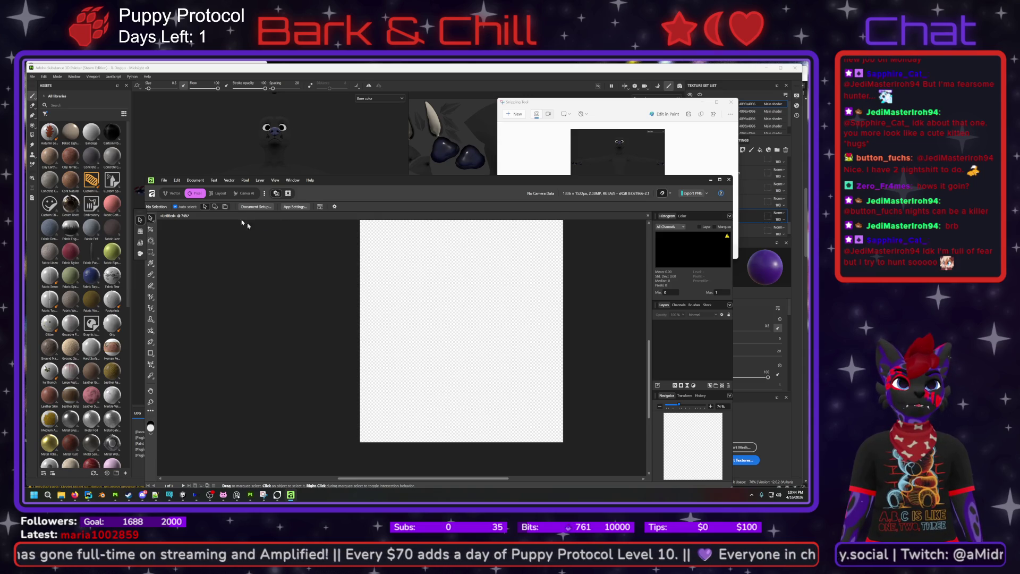
left_click(165, 180)
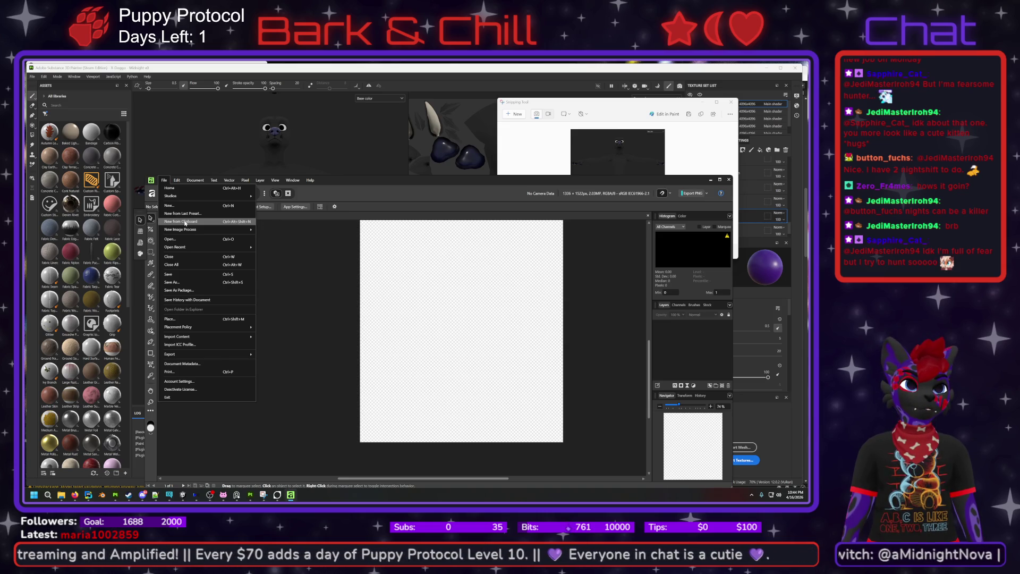
- Create a new document from the clipboard avatar screenshot and close the old untitled document unsaved
left_click(185, 223)
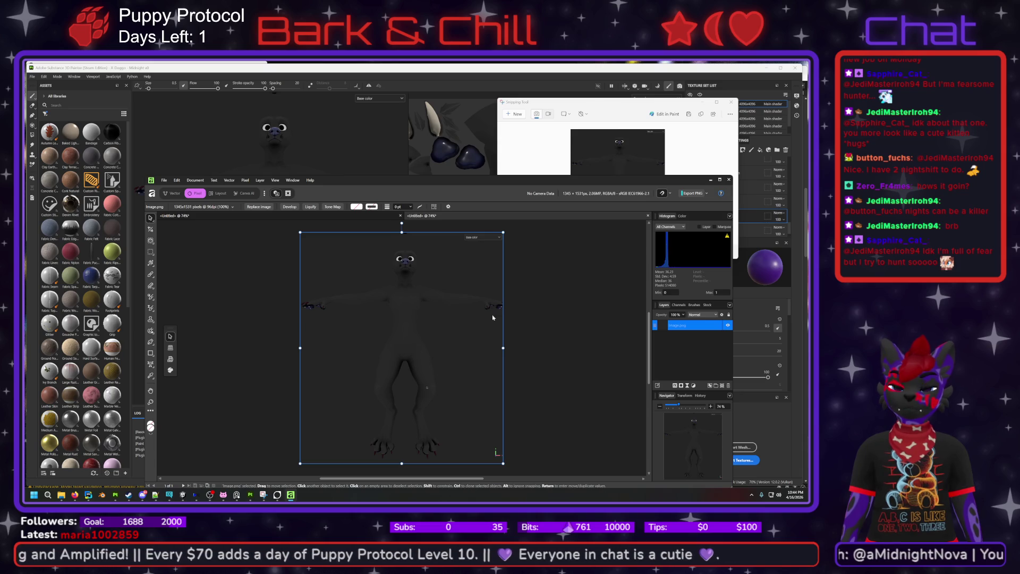
left_click(282, 220)
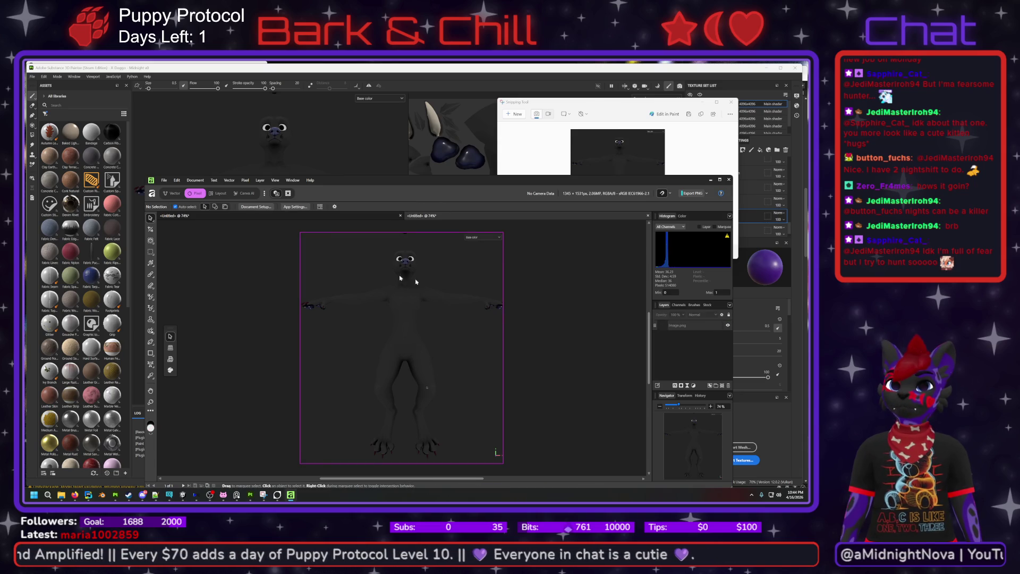
left_click(400, 216)
left_click(425, 337)
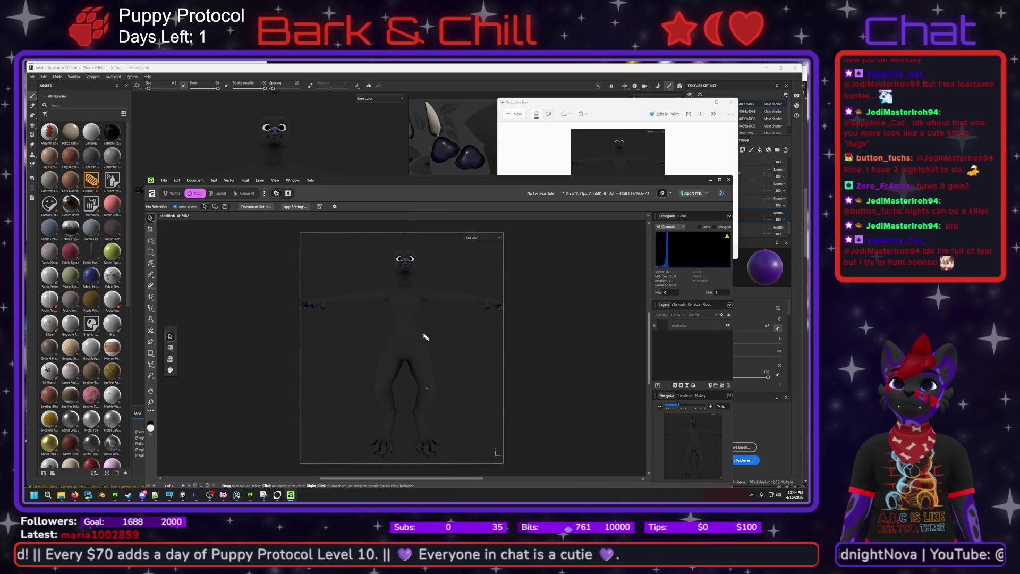
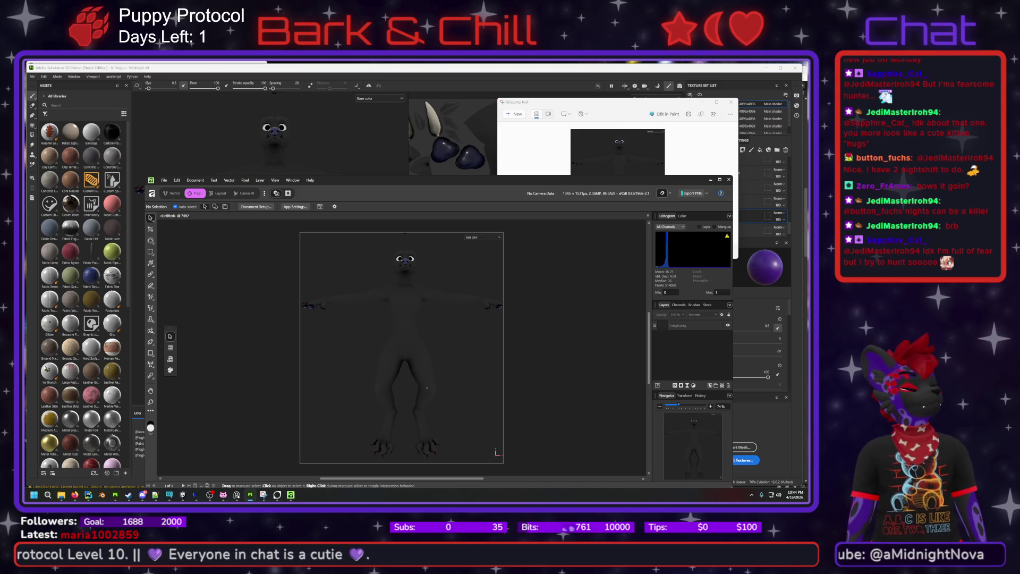
- Snip the grey model render to the clipboard, then bring Substance Painter forward
key("super+shift+s")
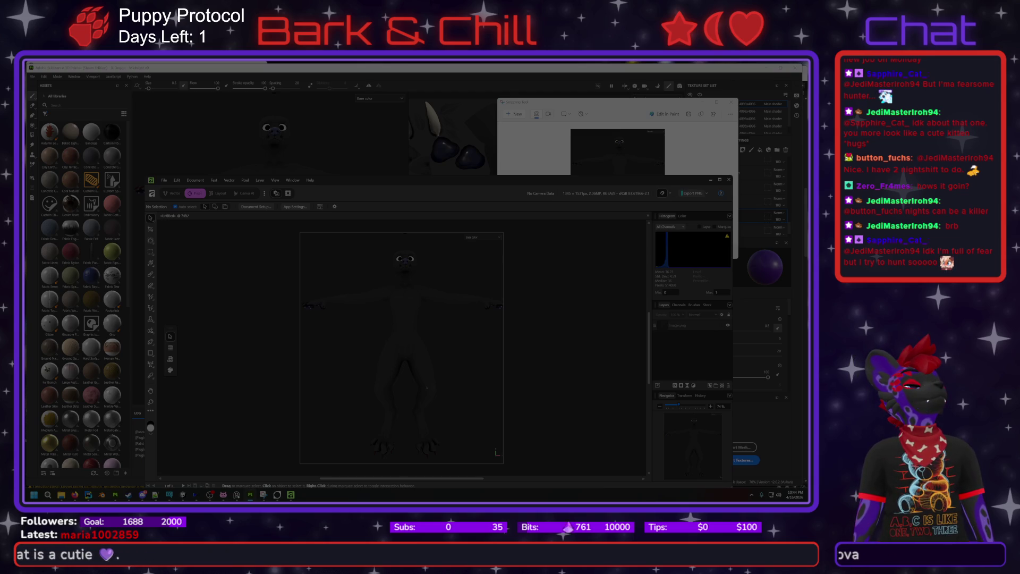
left_click(427, 387)
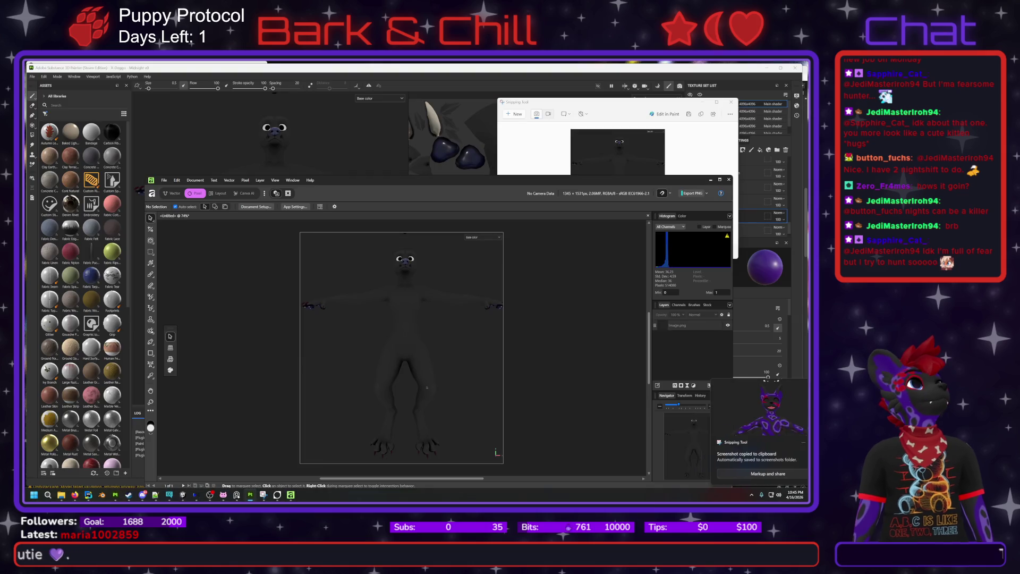
left_click(291, 148)
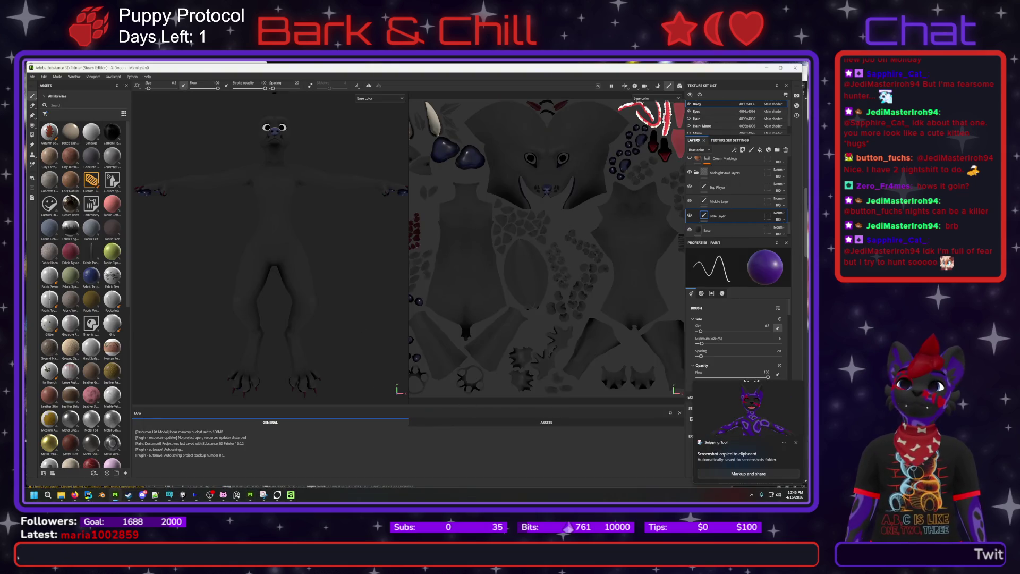
- Close the log panel, zoom out, and snip the full-body model into Snipping Tool
left_click(680, 413)
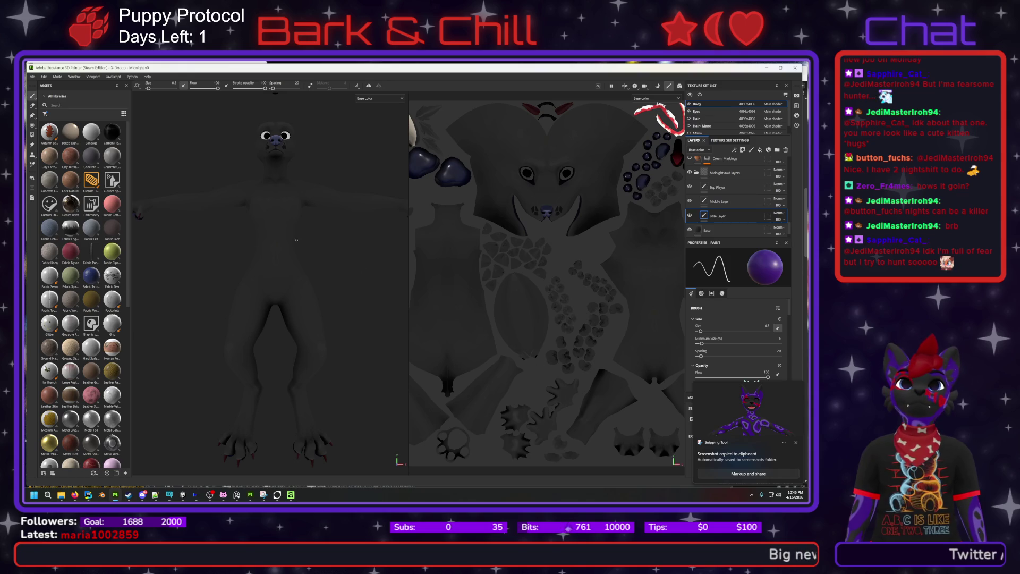
scroll(273, 224, "down", 3)
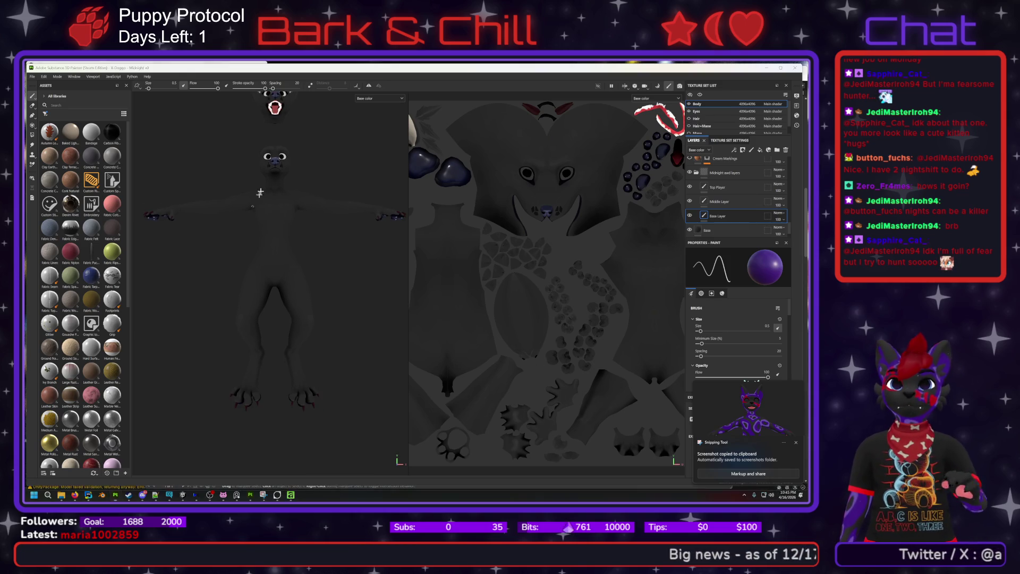
key("super+shift+s")
mouse_move(133, 93)
left_mouse_down()
mouse_move(397, 348)
mouse_move(408, 471)
left_mouse_up()
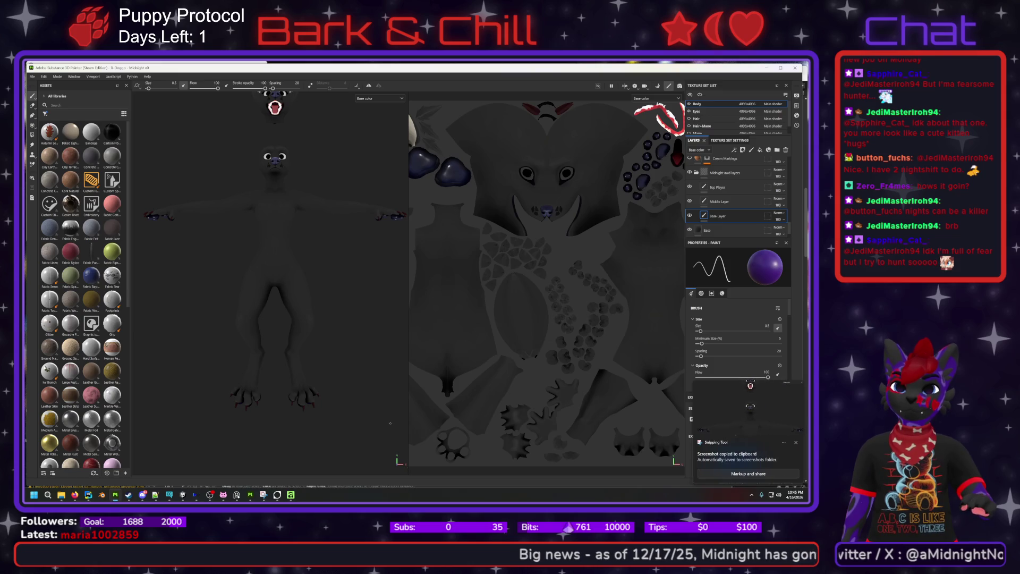
left_click(741, 472)
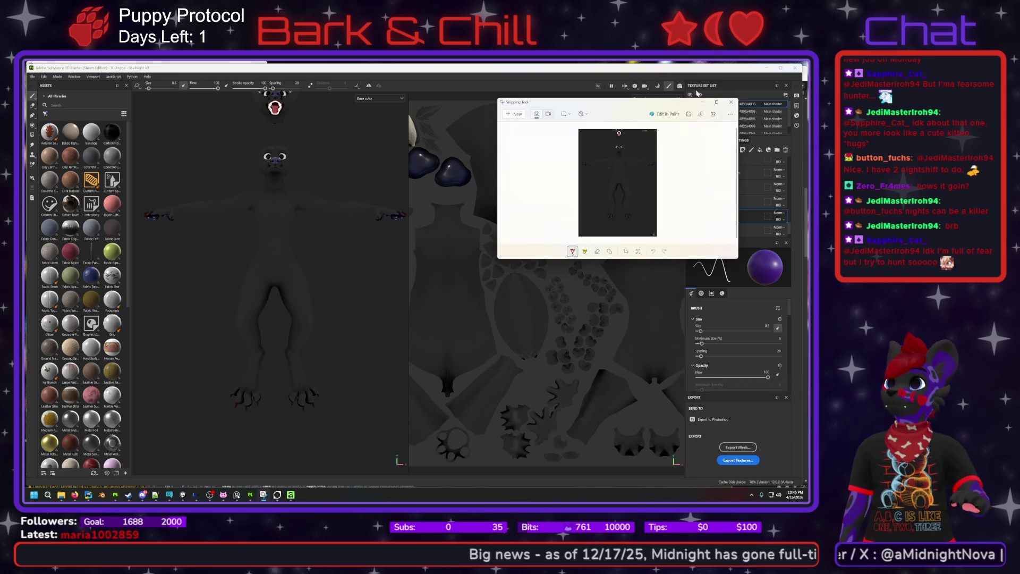
- Create a new Affinity document from the clipboard and close the old untitled one unsaved
left_click(701, 117)
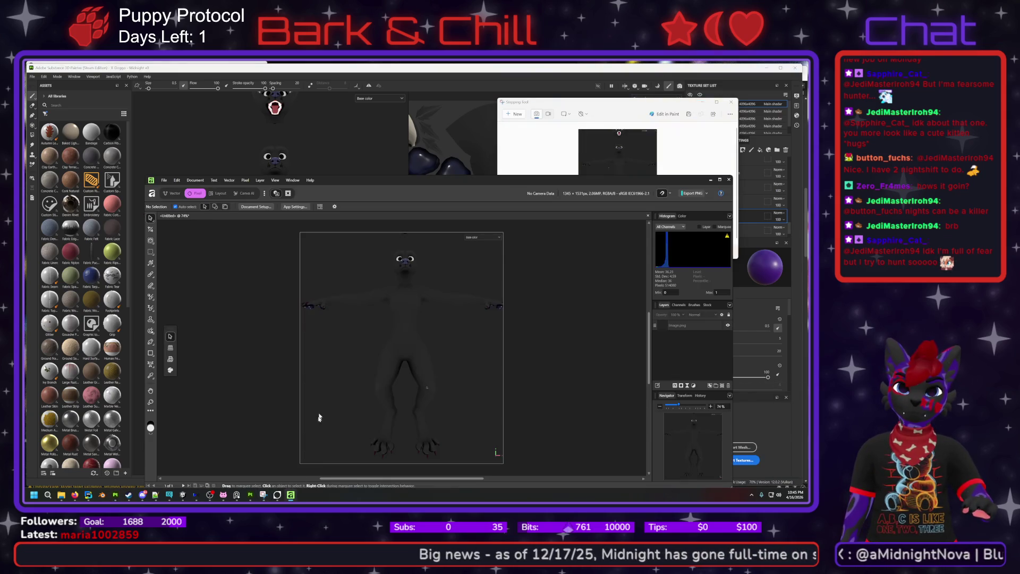
left_click(164, 180)
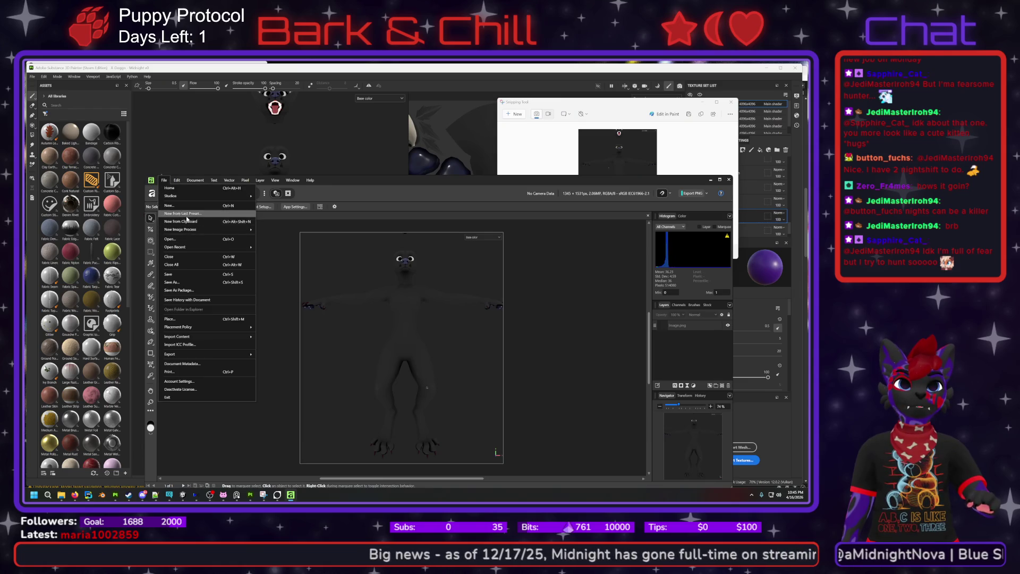
left_click(187, 225)
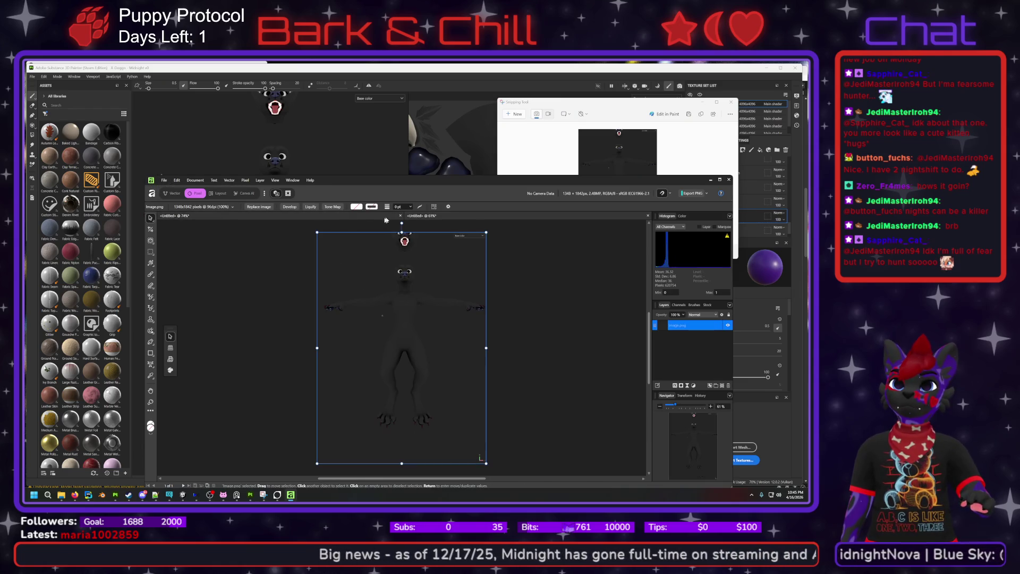
left_click(402, 216)
key("n")
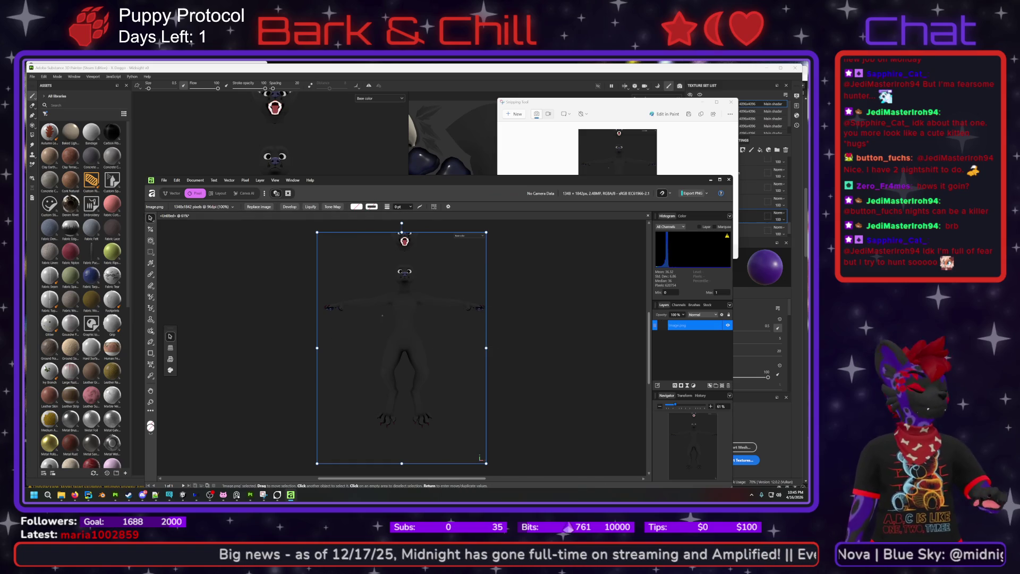
- Snip the purple-marked reference and paste it into Image.png as a new layer
key("super+shift+s")
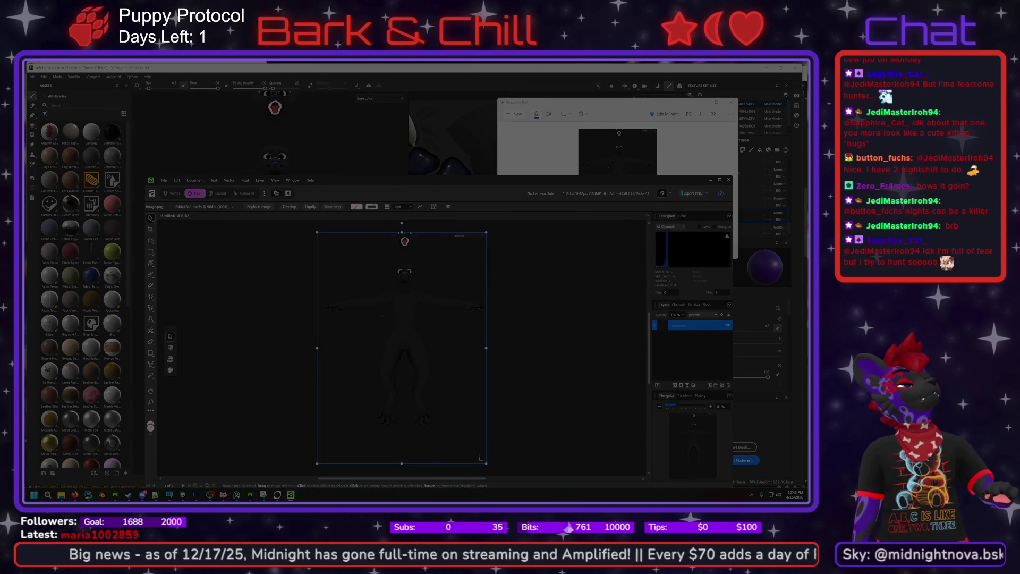
left_click(597, 441)
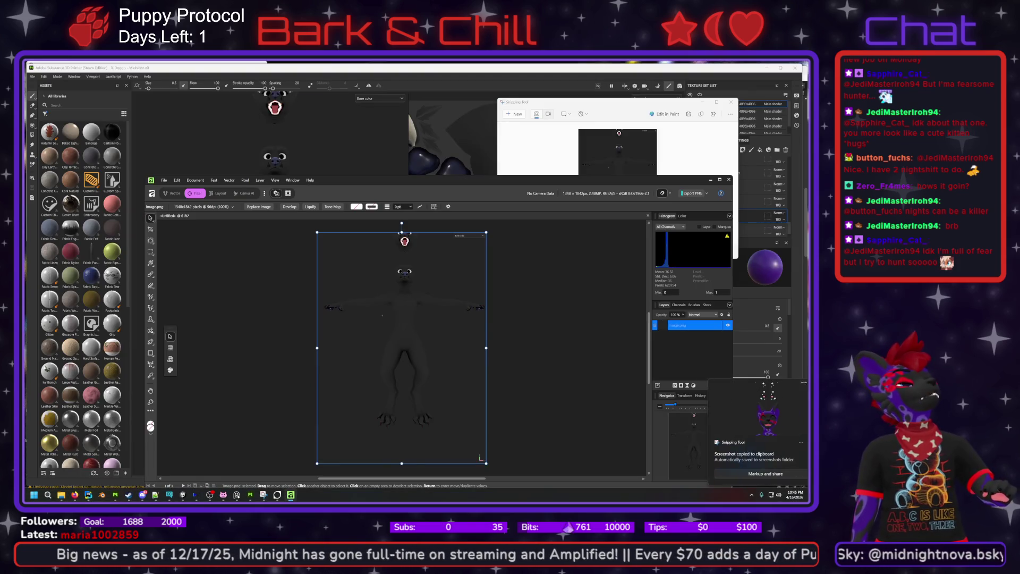
left_click(751, 475)
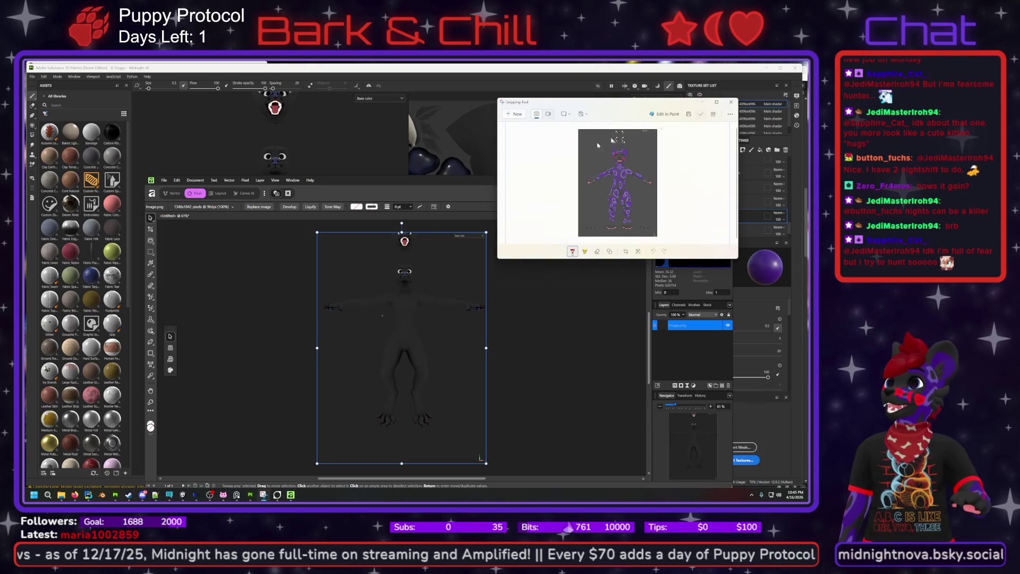
left_click(297, 273)
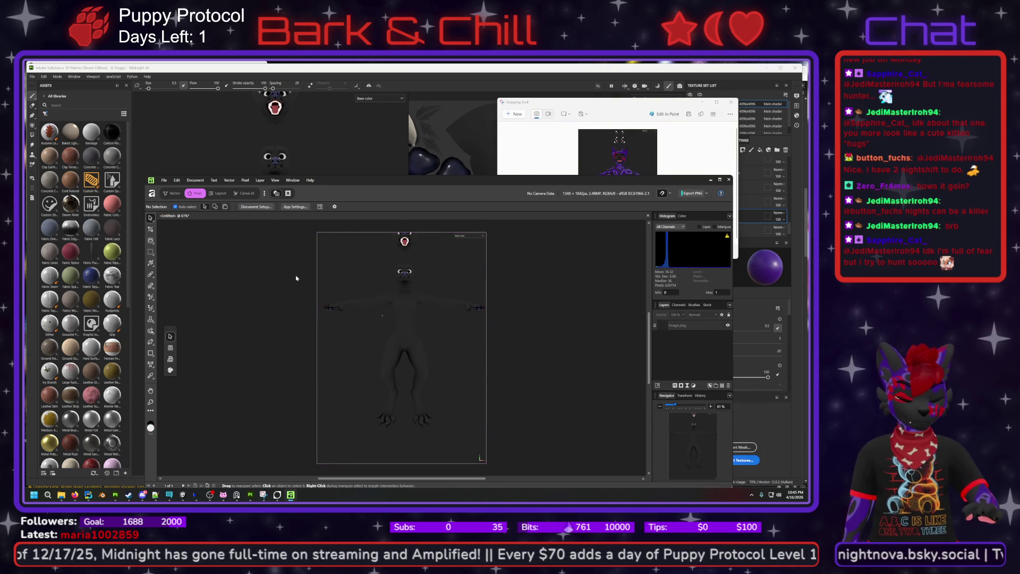
key("ctrl+v")
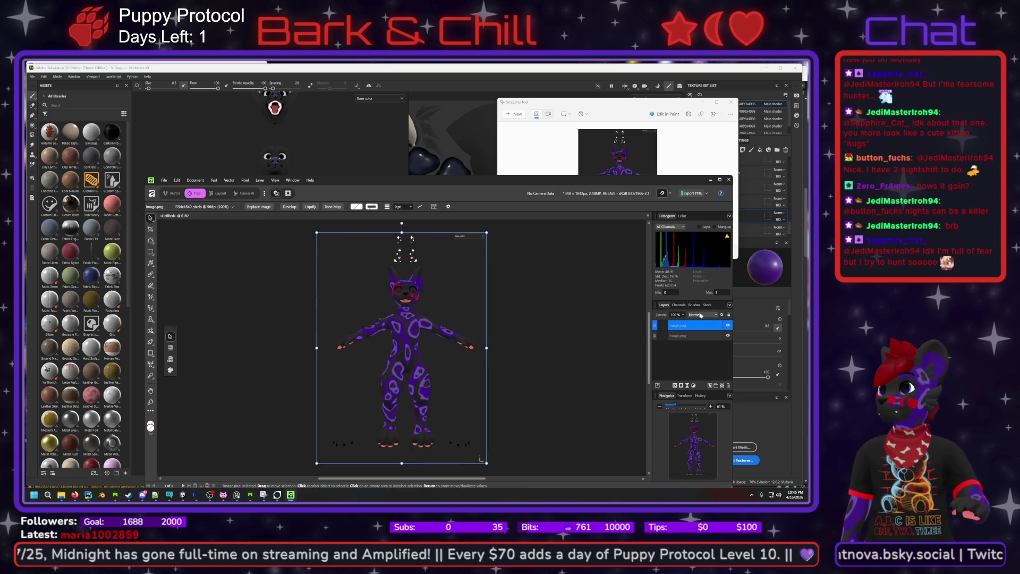
- Lower the pasted reference layer's opacity to about 19%
left_click(684, 315)
left_click_drag(685, 323, 650, 328)
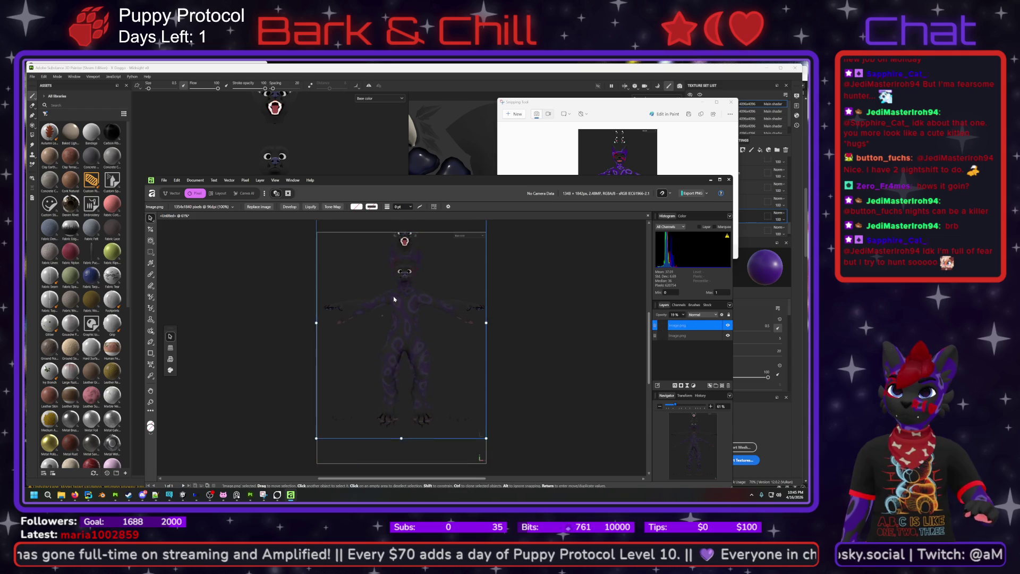
scroll(410, 333, "up", 2, "ctrl")
scroll(407, 340, "up", 2, "ctrl")
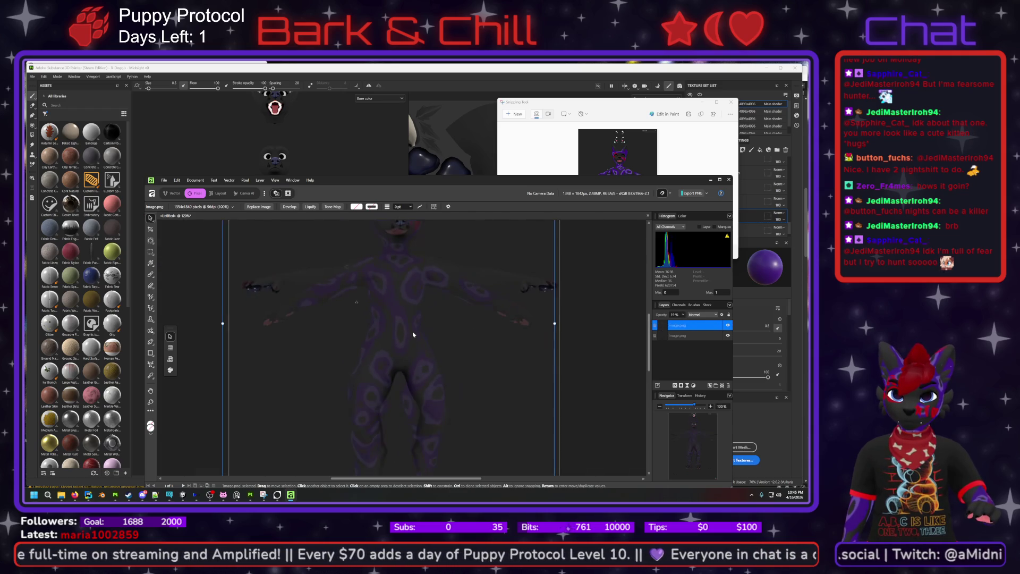
scroll(510, 326, "down", 2)
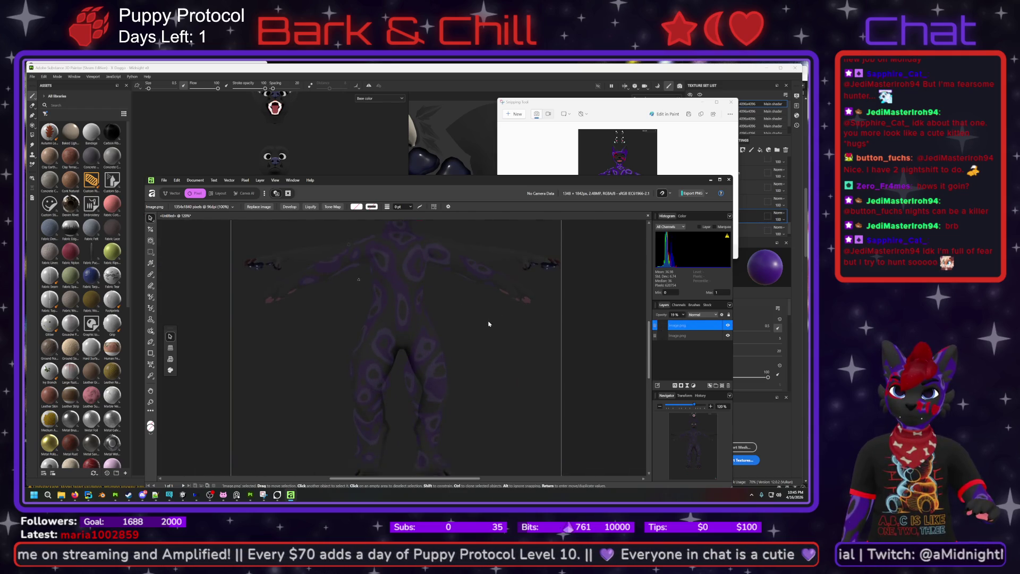
scroll(486, 299, "down", 3, "ctrl")
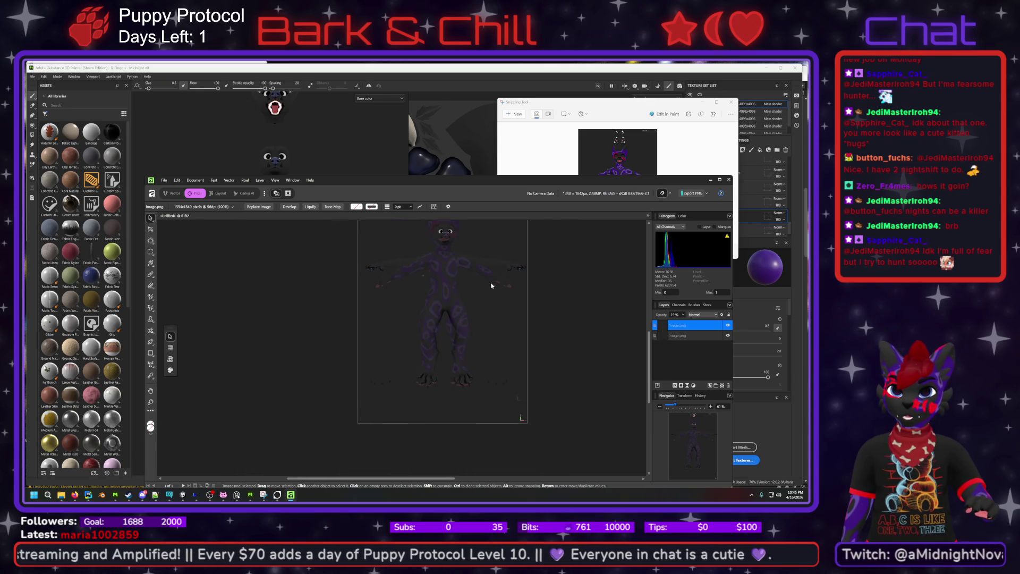
scroll(498, 289, "up", 2, "ctrl")
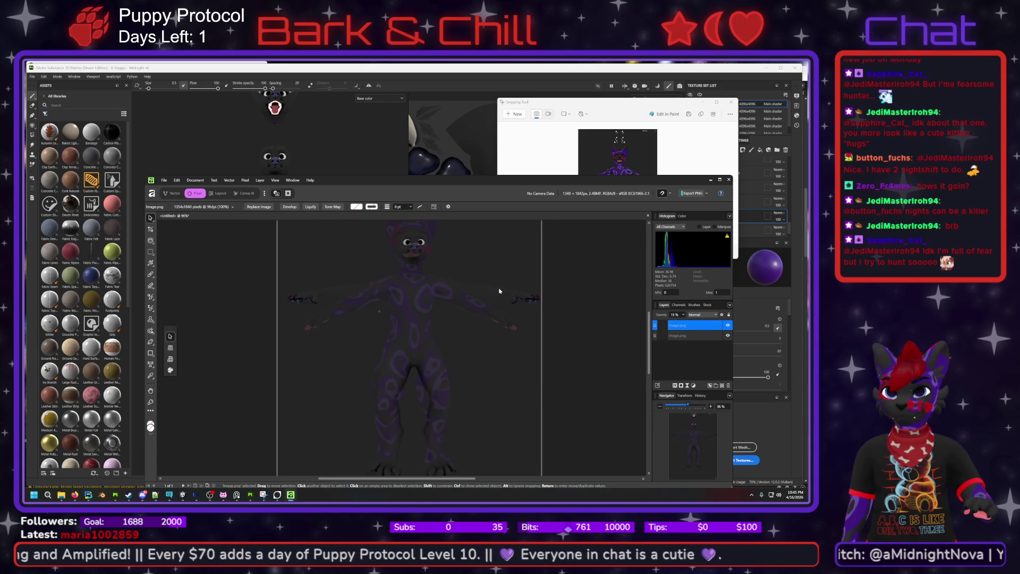
scroll(434, 298, "up", 1, "ctrl")
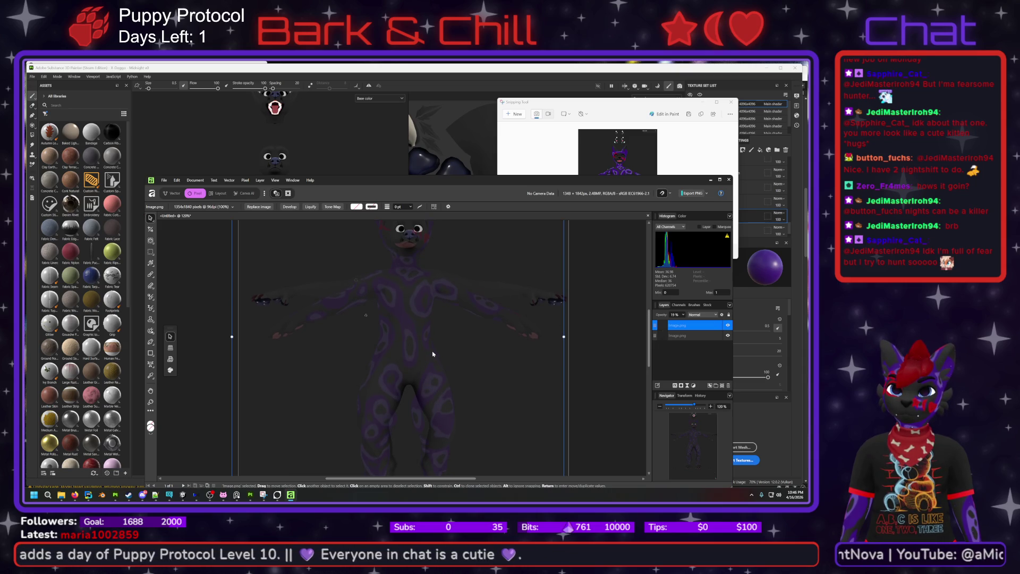
- Move the reference down, shrink it to the model's height, and re-centre it
mouse_move(397, 326)
left_mouse_down()
mouse_move(400, 349)
mouse_move(400, 322)
left_mouse_up()
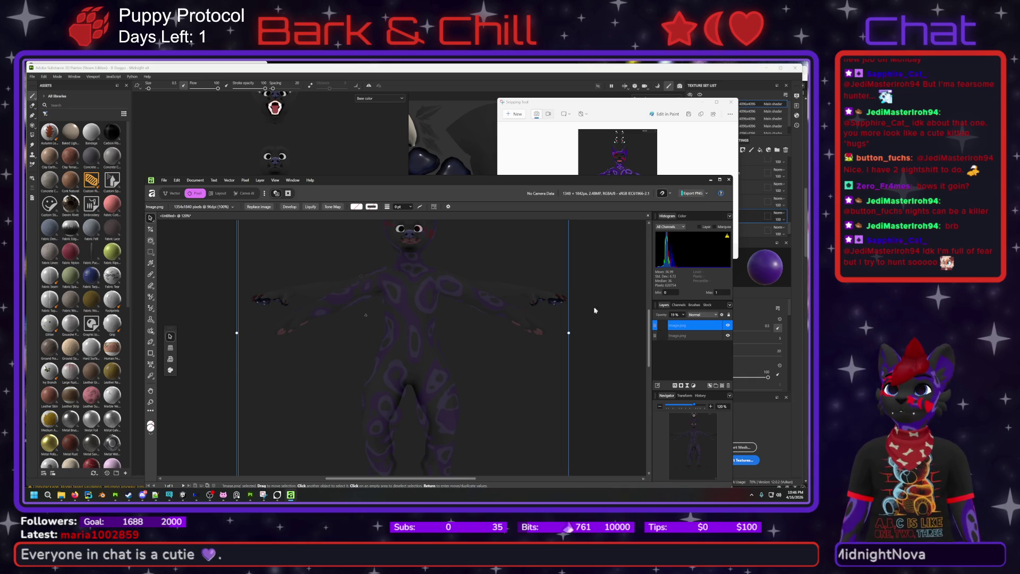
scroll(527, 345, "down", 5)
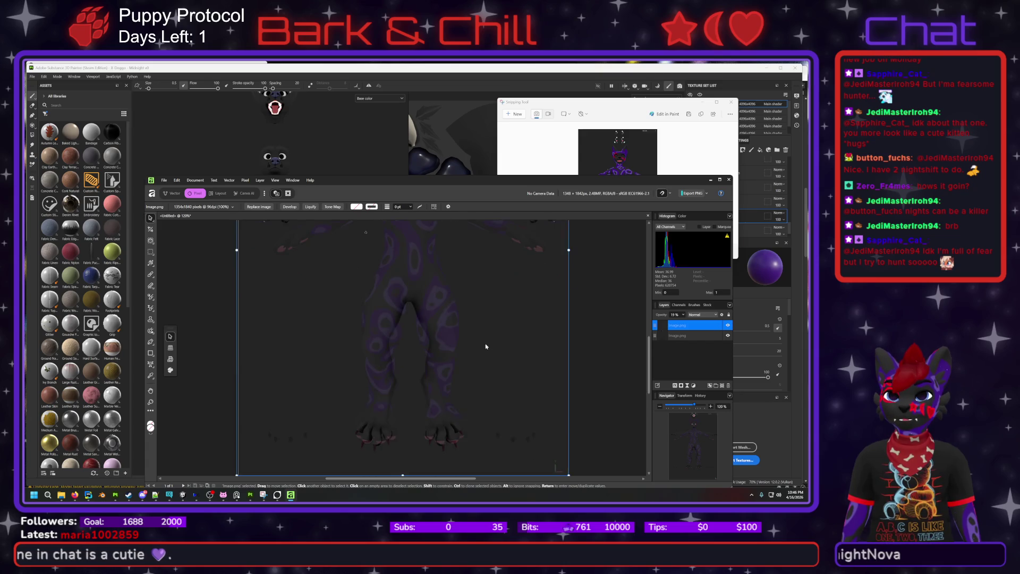
mouse_move(403, 430)
left_mouse_down()
mouse_move(402, 456)
mouse_move(398, 425)
mouse_move(396, 437)
left_mouse_up()
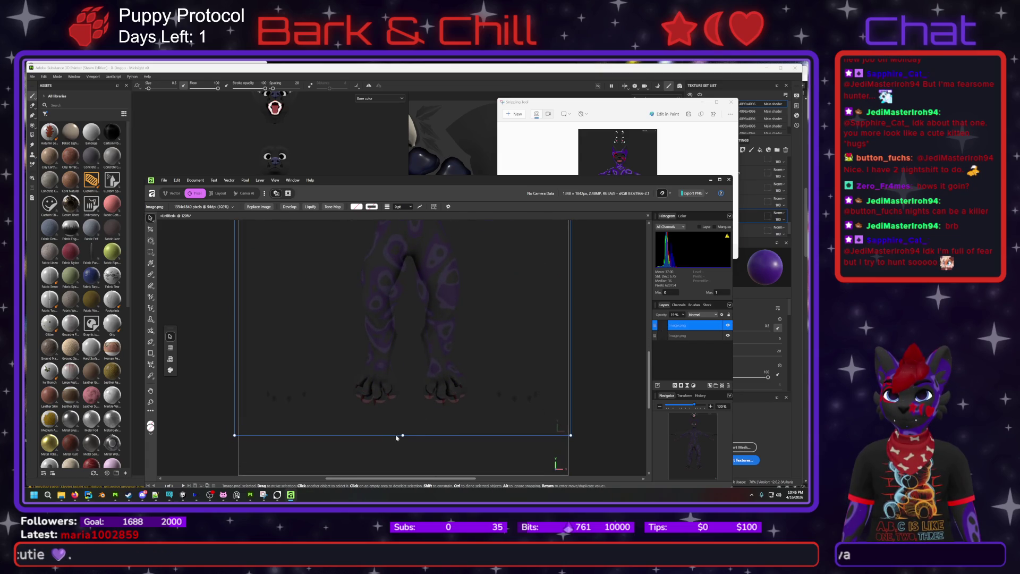
scroll(453, 368, "up", 2)
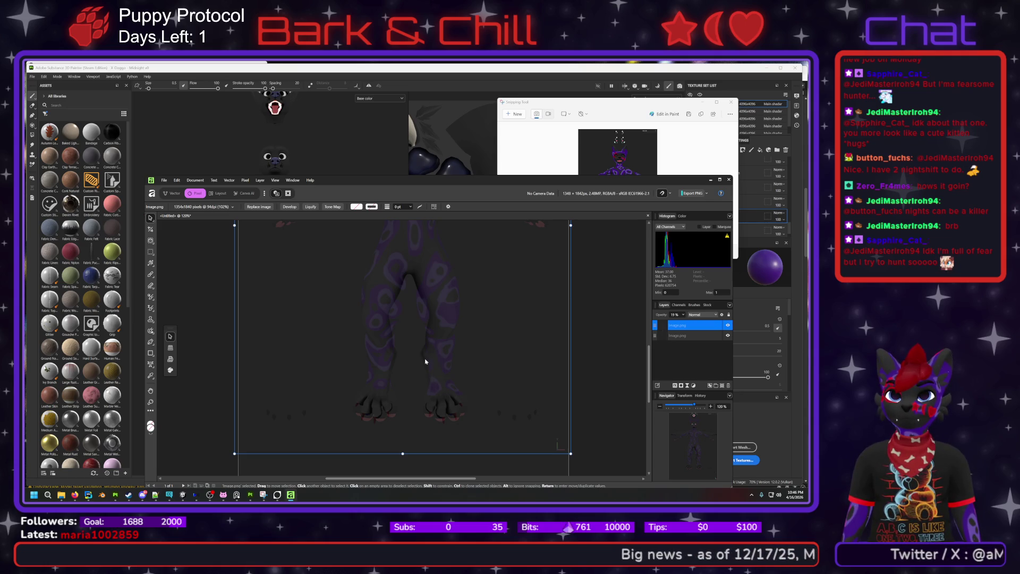
scroll(425, 363, "up", 5)
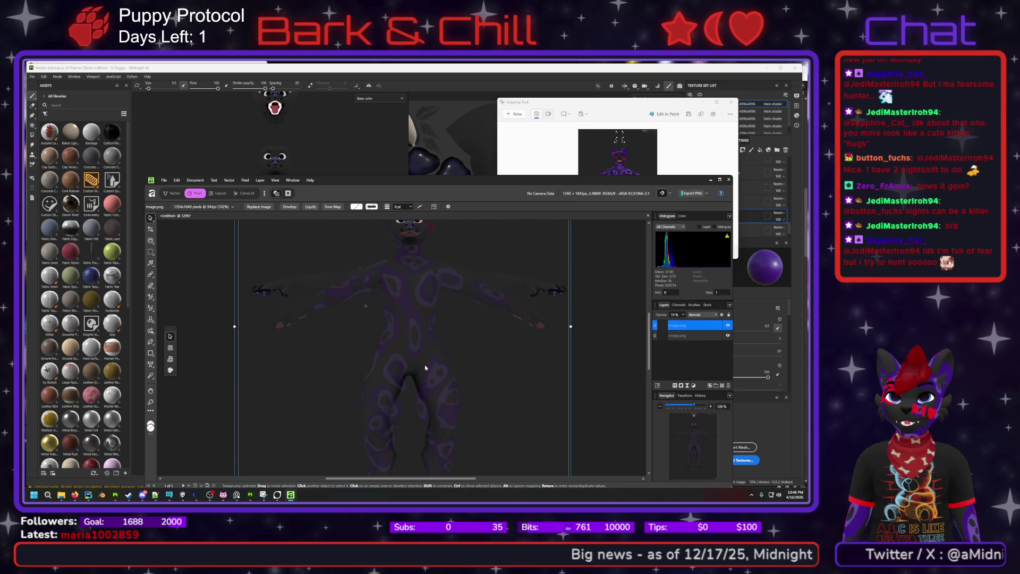
scroll(426, 367, "up", 1)
scroll(424, 371, "down", 2)
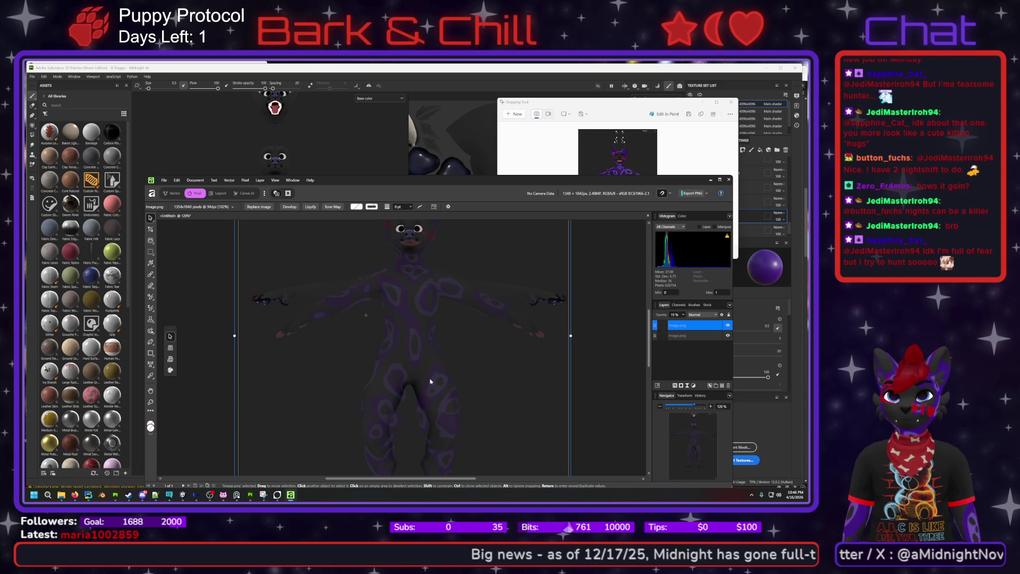
mouse_move(430, 381)
left_mouse_down()
mouse_move(431, 406)
mouse_move(424, 369)
left_mouse_up()
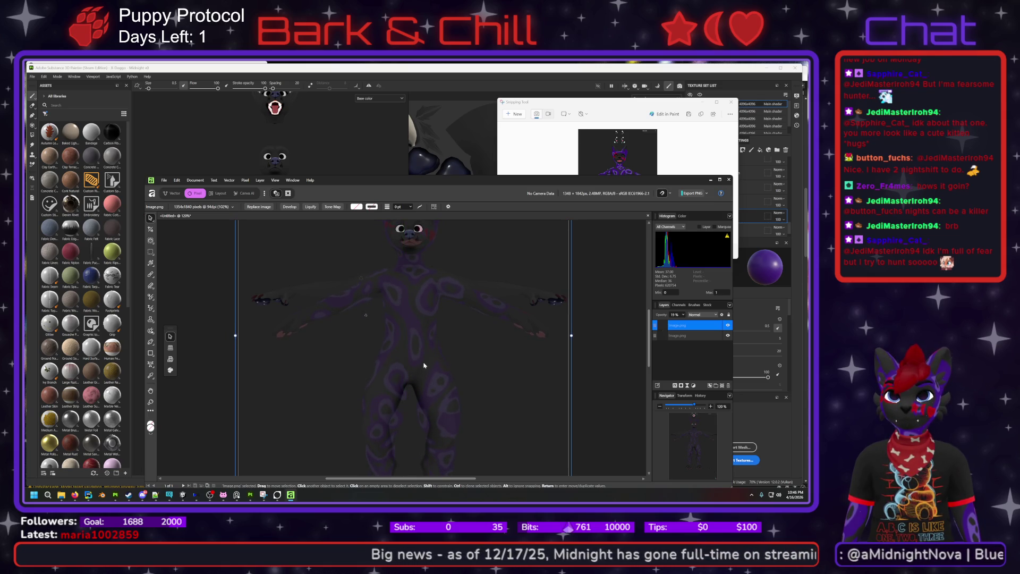
- Narrow the reference to the model's width and nudge it up a few pixels
left_click(582, 340)
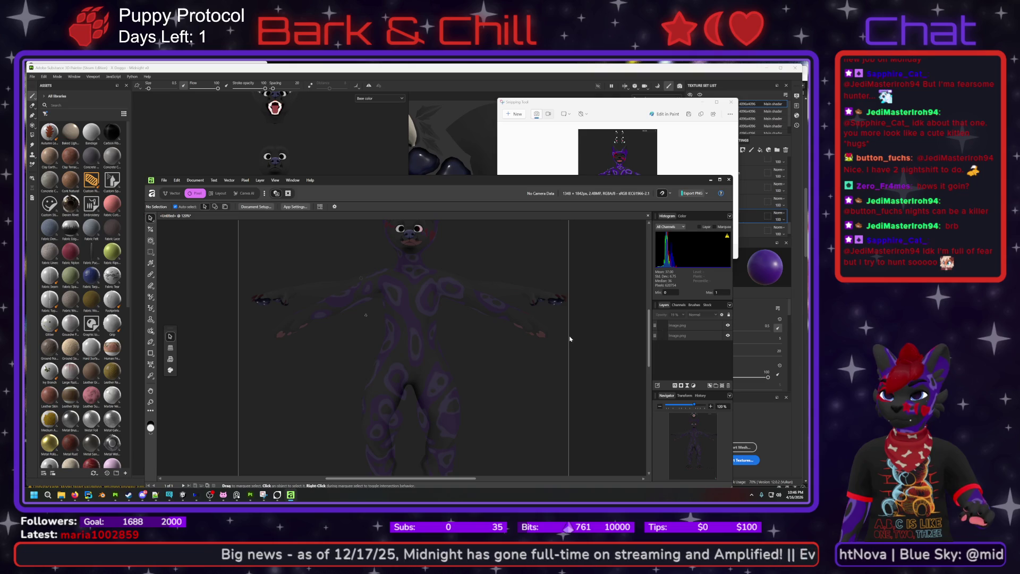
left_click(570, 339)
left_click_drag(570, 335, 550, 336, "ctrl")
left_click_drag(413, 361, 417, 355)
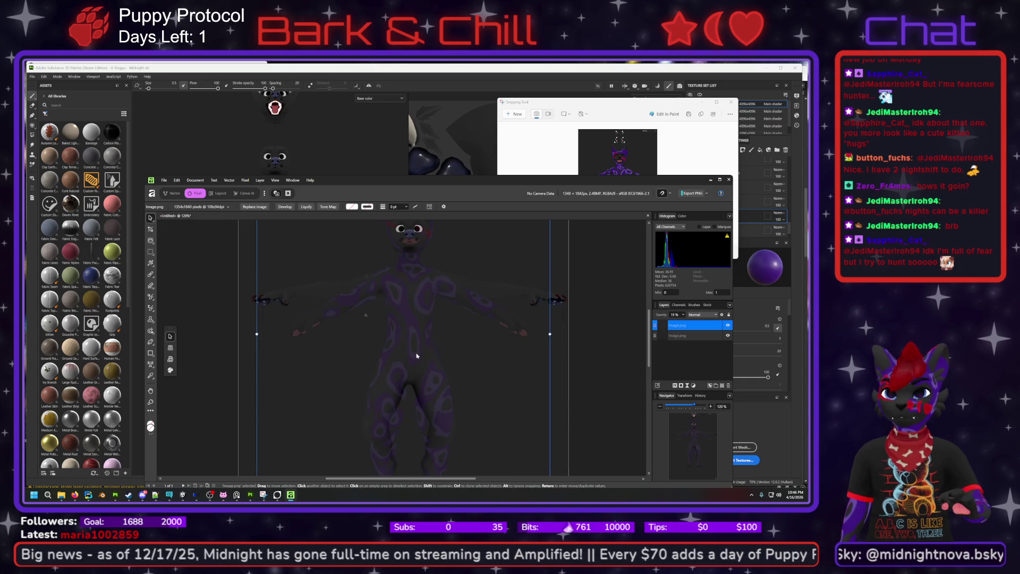
scroll(405, 366, "down", 1)
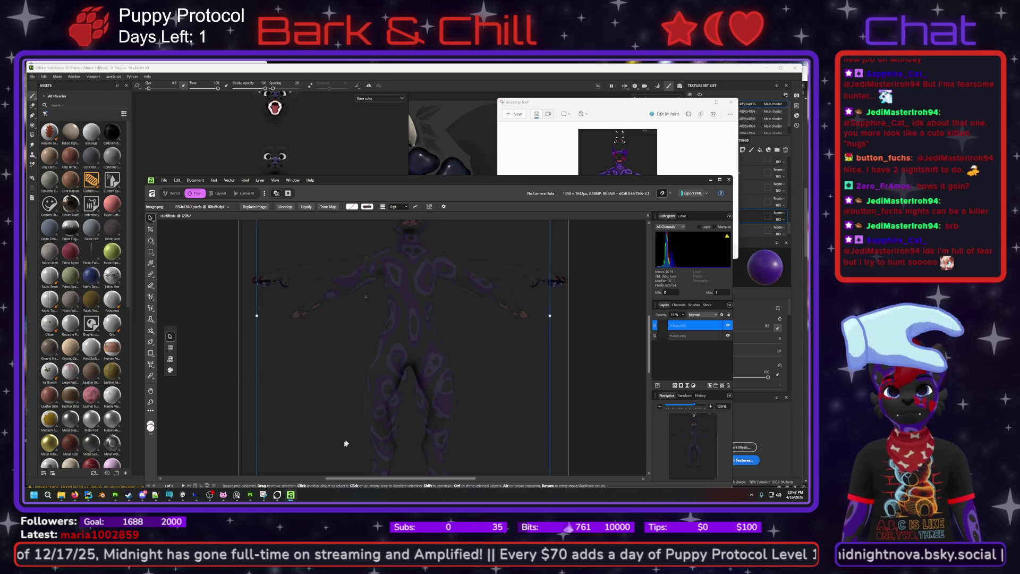
scroll(357, 440, "down", 1)
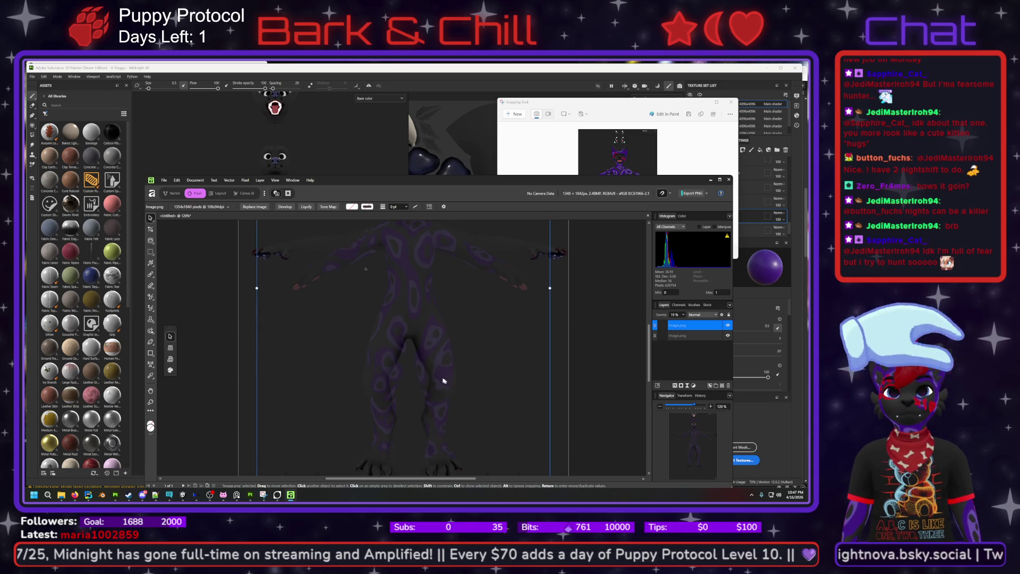
scroll(394, 409, "up", 1)
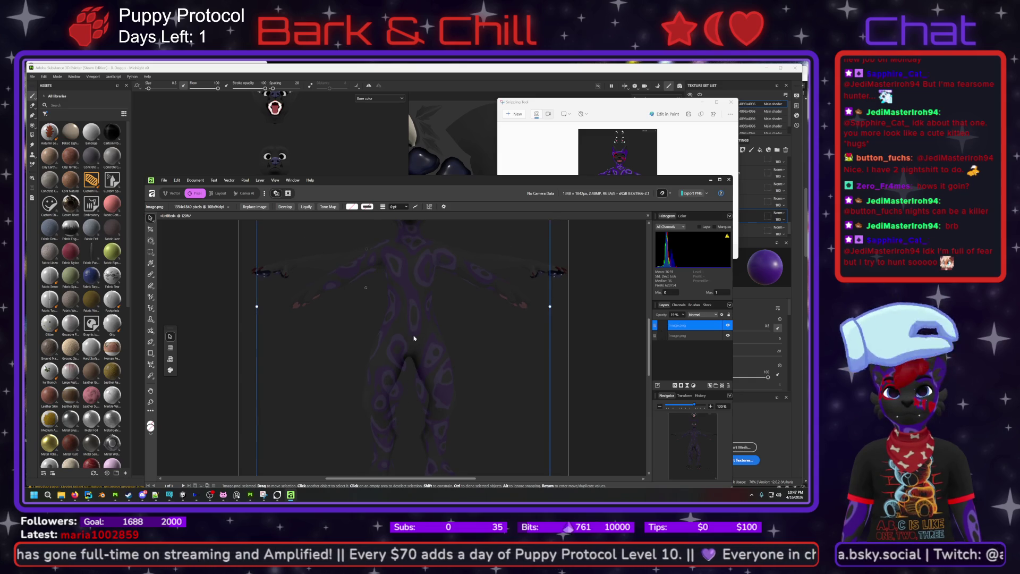
left_click_drag(414, 341, 414, 340)
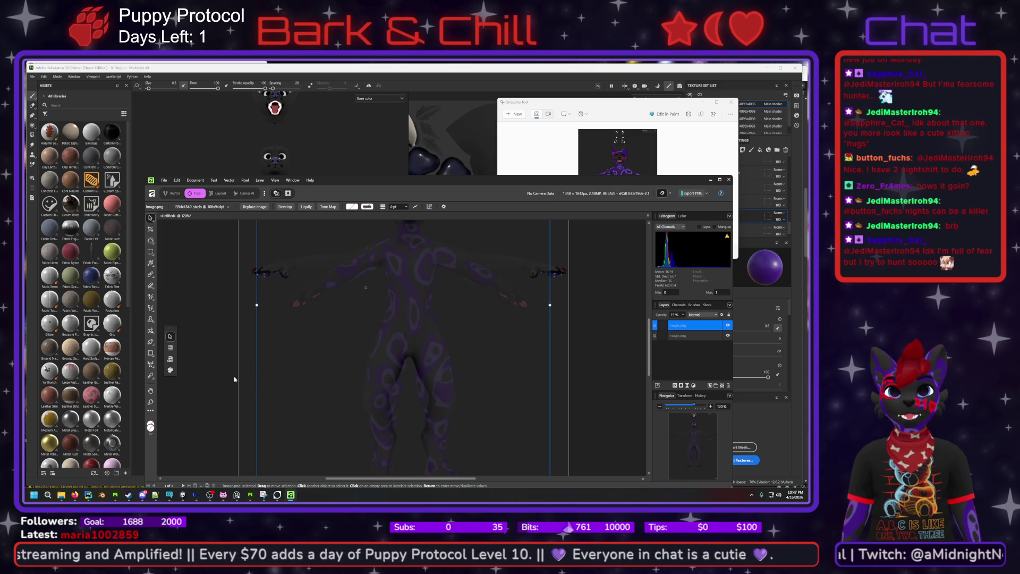
- Hide the dark Image.png render and set the reference to 100% opacity
left_click(728, 337)
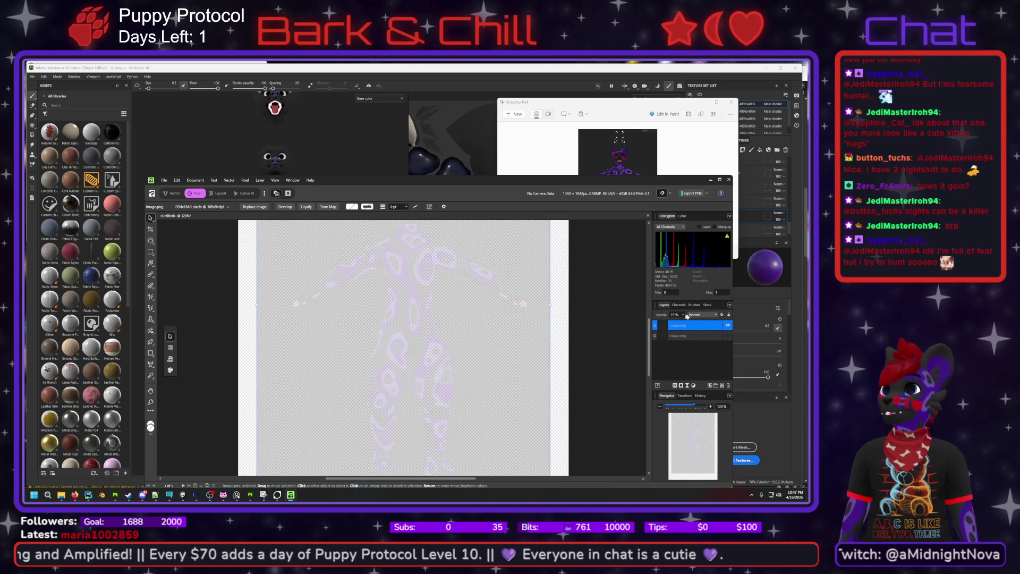
left_click(684, 315)
left_click_drag(688, 326, 720, 324)
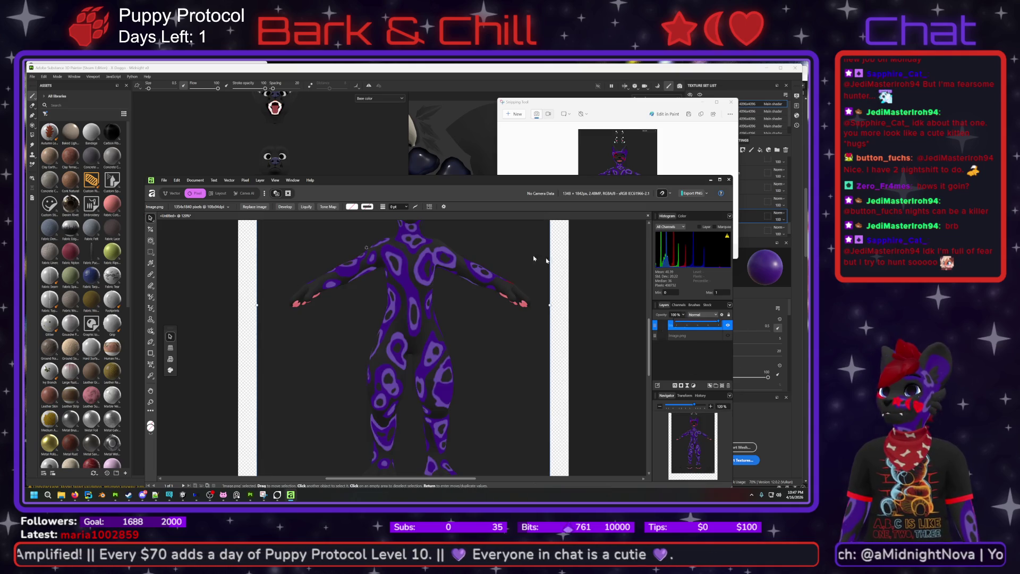
- Export the aligned reference as PNG over 'midnight stretched', then minimise Affinity
left_click(168, 183)
mouse_move(227, 356)
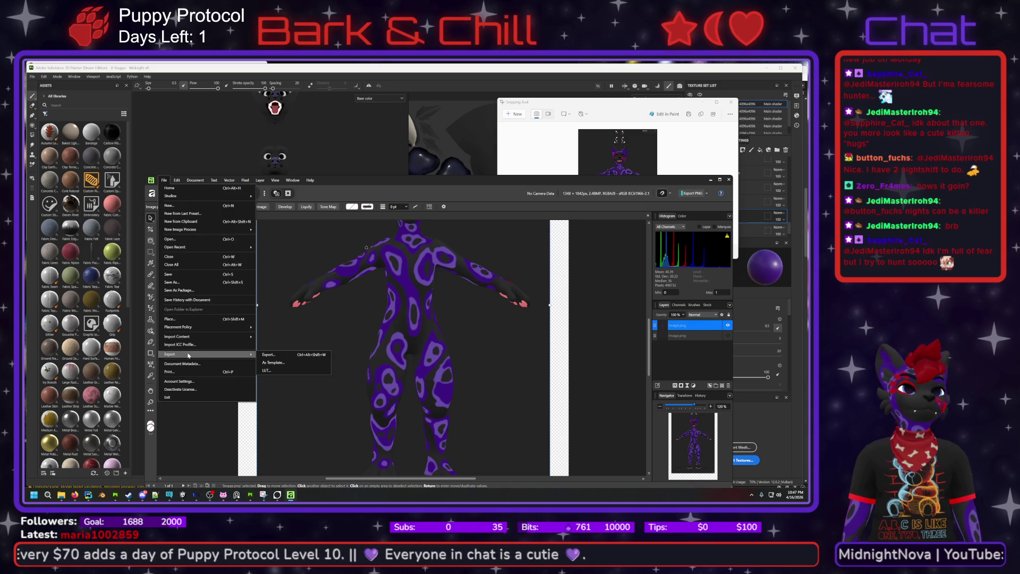
left_click(282, 356)
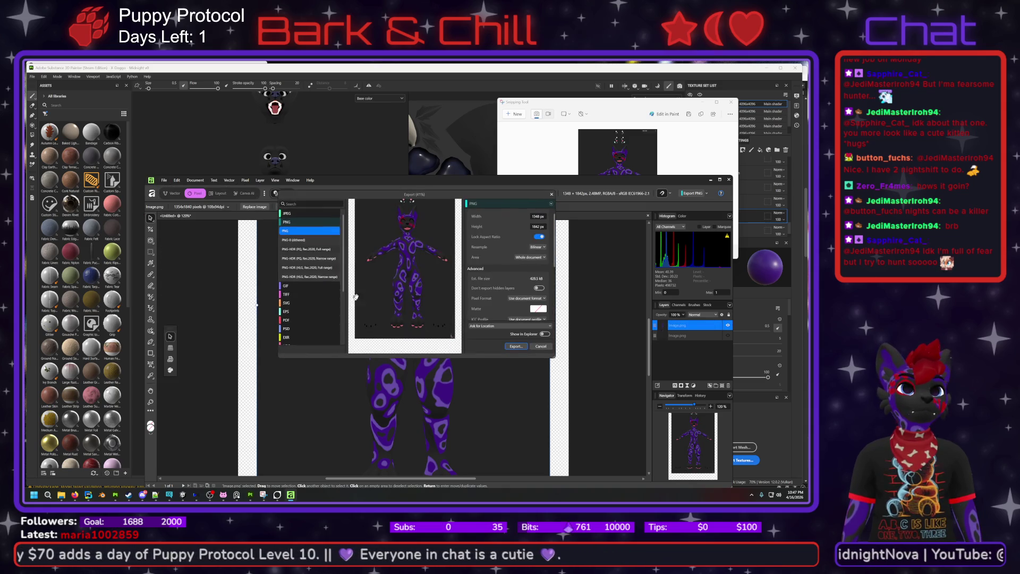
left_click(515, 346)
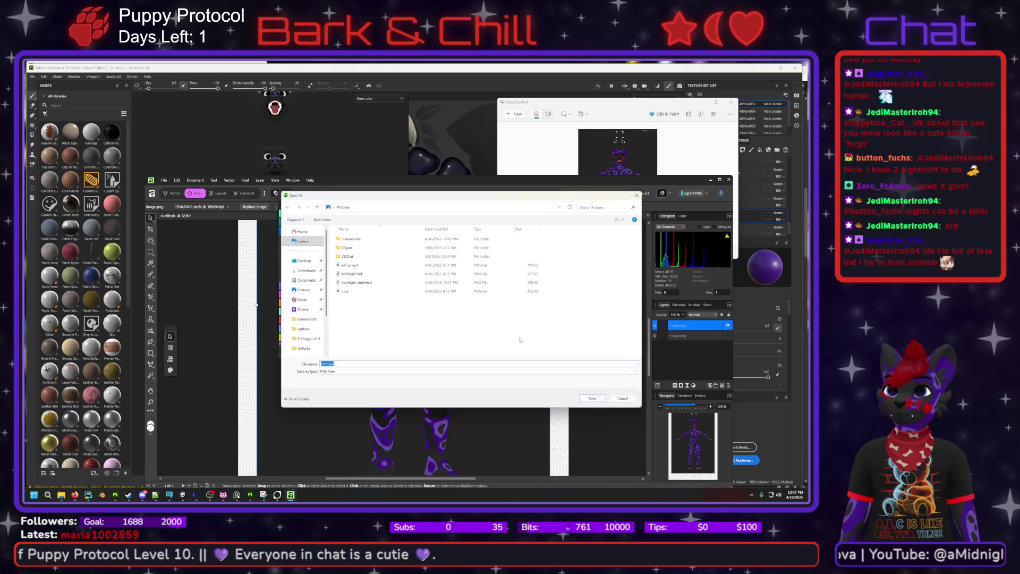
left_click(364, 284)
left_click(593, 399)
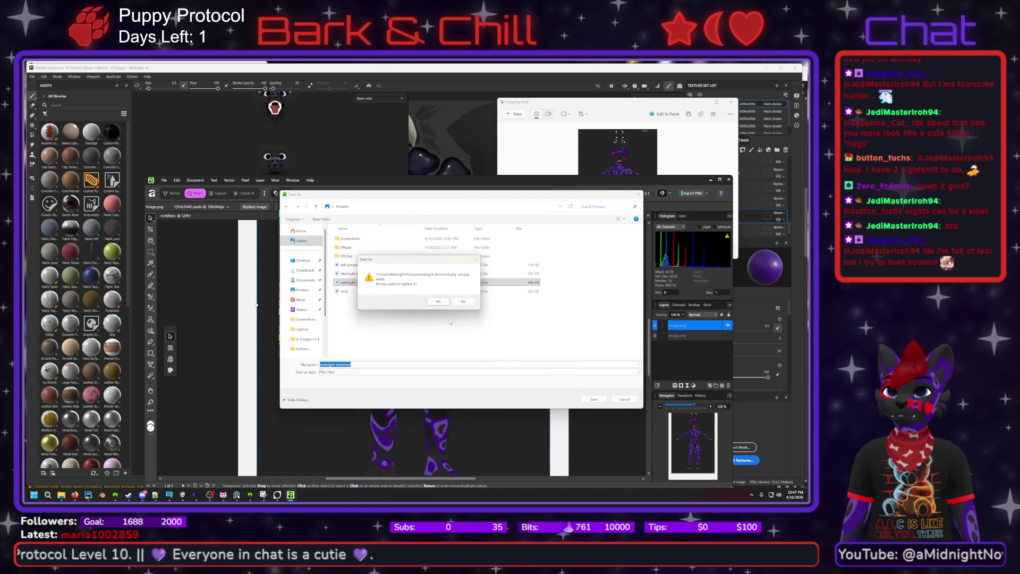
left_click(450, 301)
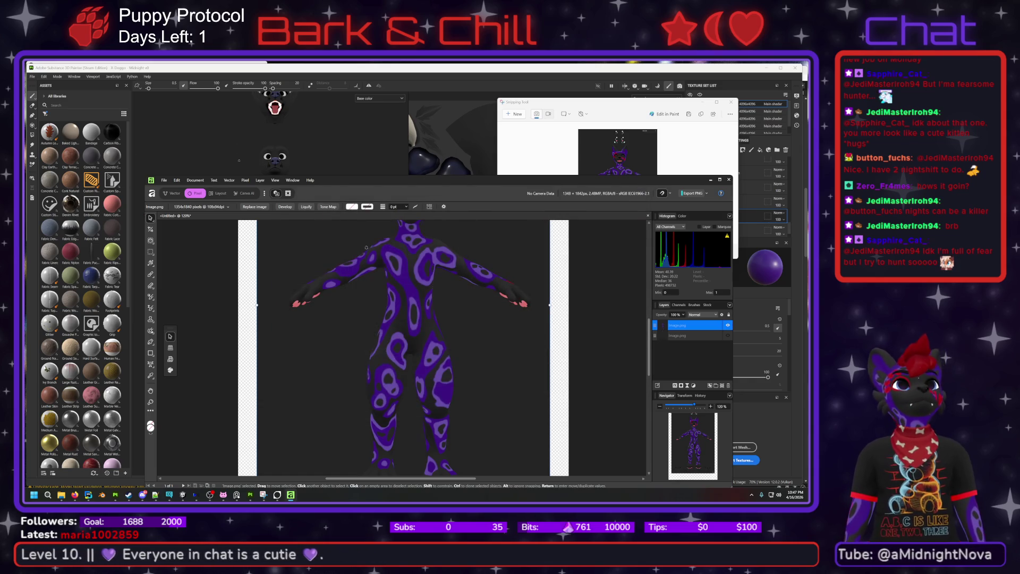
left_click(270, 174)
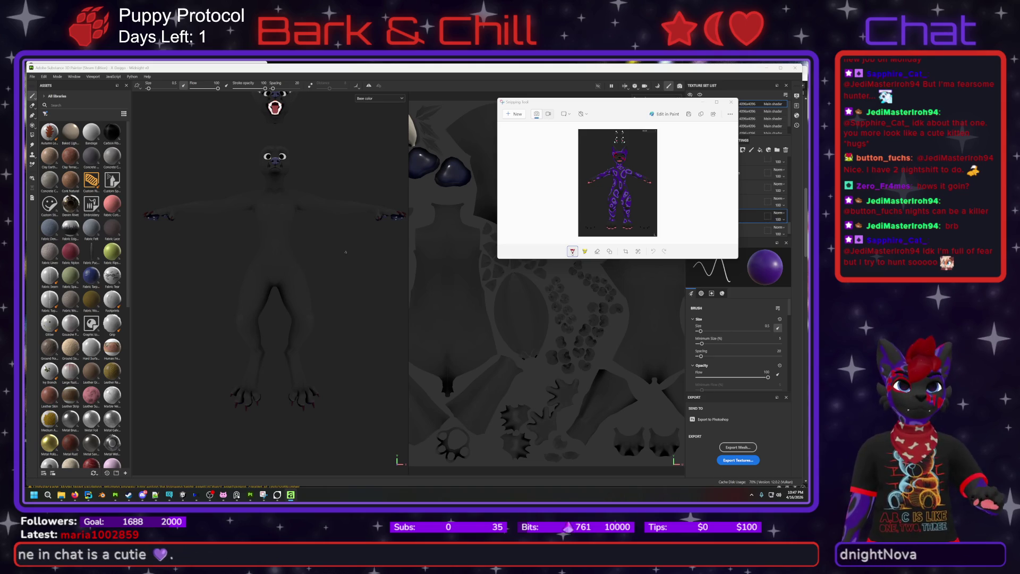
- Size and move the semi-transparent reference so it lines up over the model
left_click(307, 72)
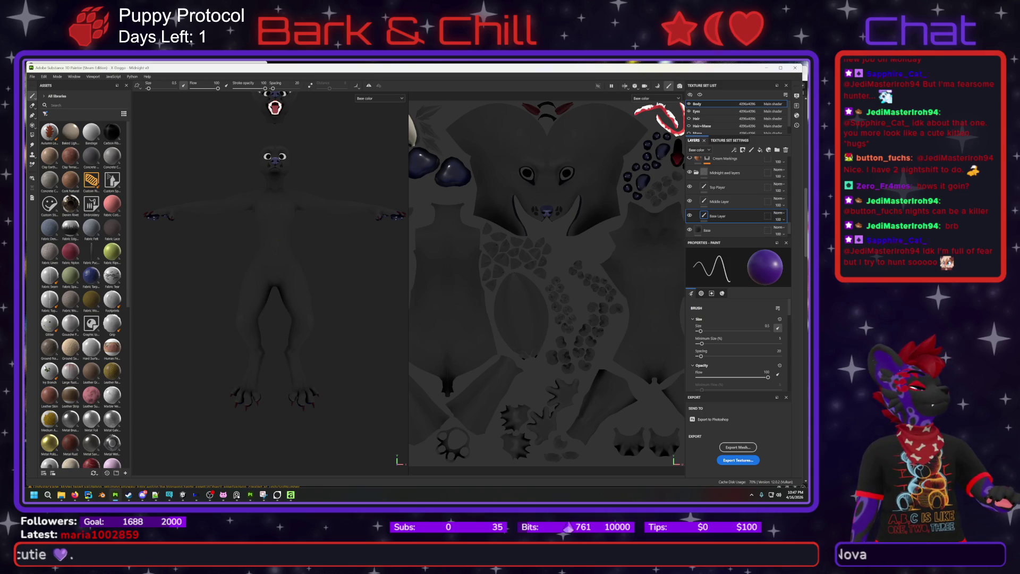
scroll(276, 239, "up", 5)
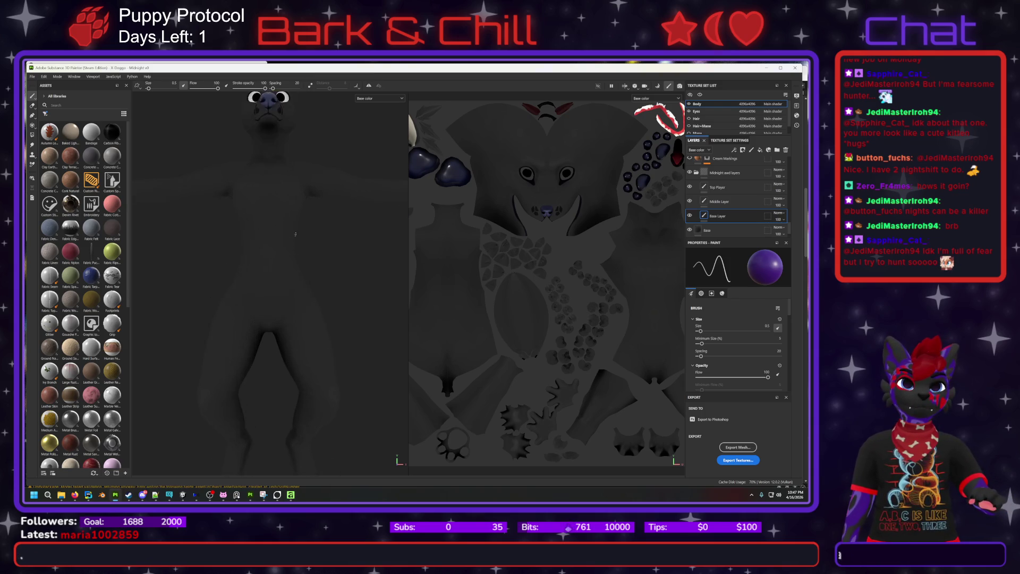
scroll(303, 228, "down", 1)
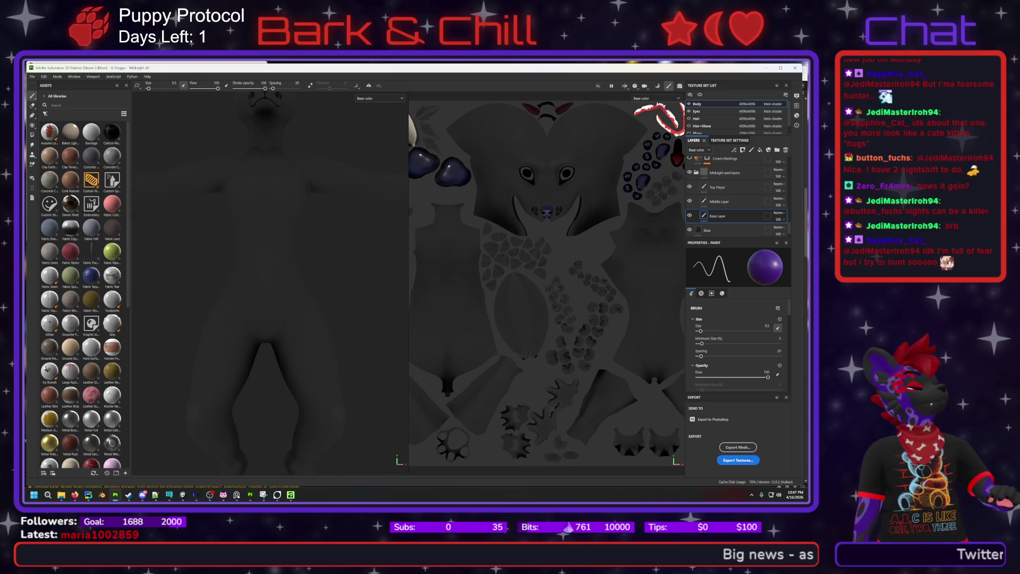
mouse_move(388, 431)
left_mouse_down()
mouse_move(221, 201)
mouse_move(183, 177)
left_mouse_up()
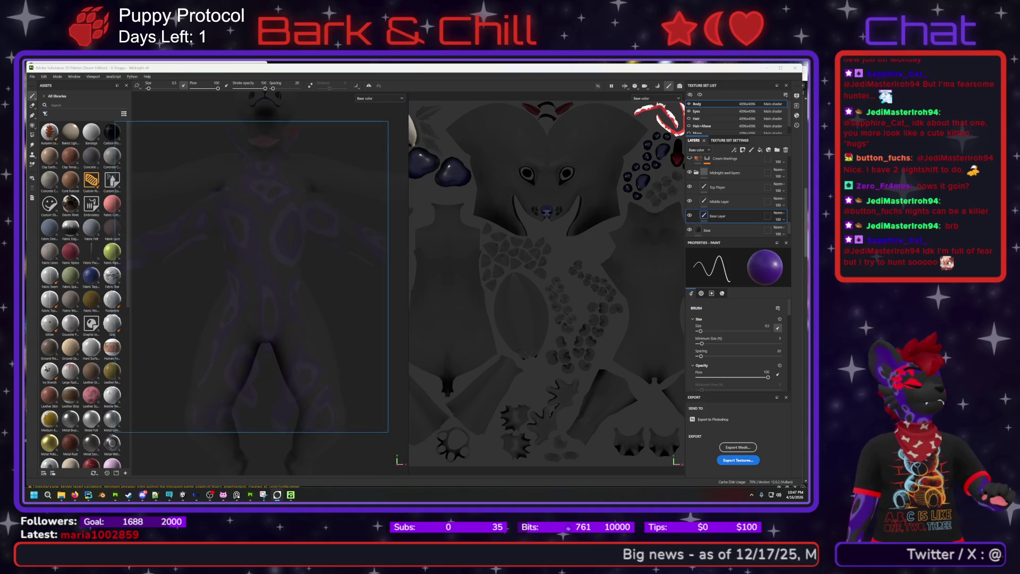
key("super+d")
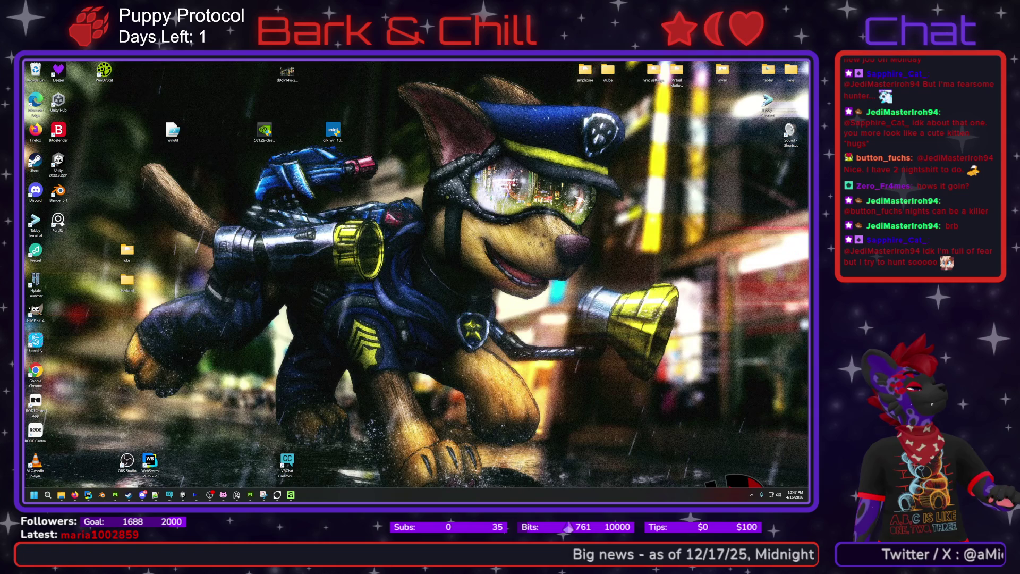
key("super+d")
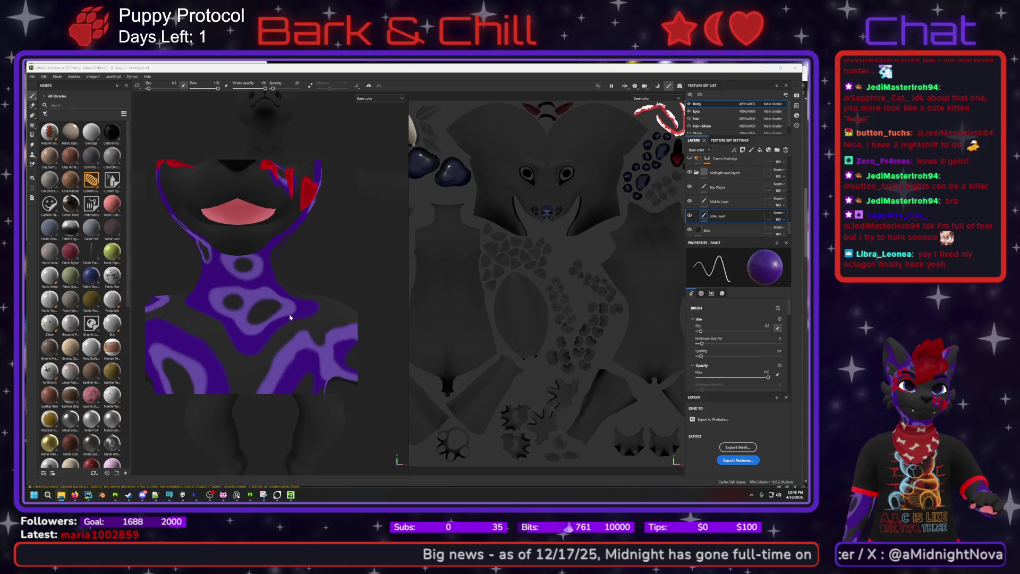
left_click_drag(290, 318, 326, 343)
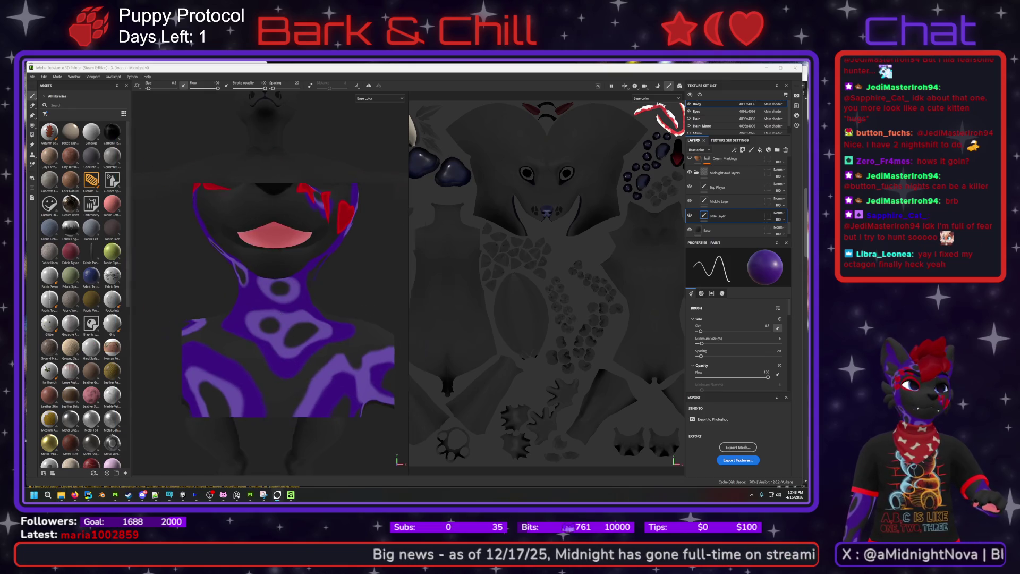
- Cancel the face close-up capture and reframe a new capture around the model, including the legs
left_click(270, 345)
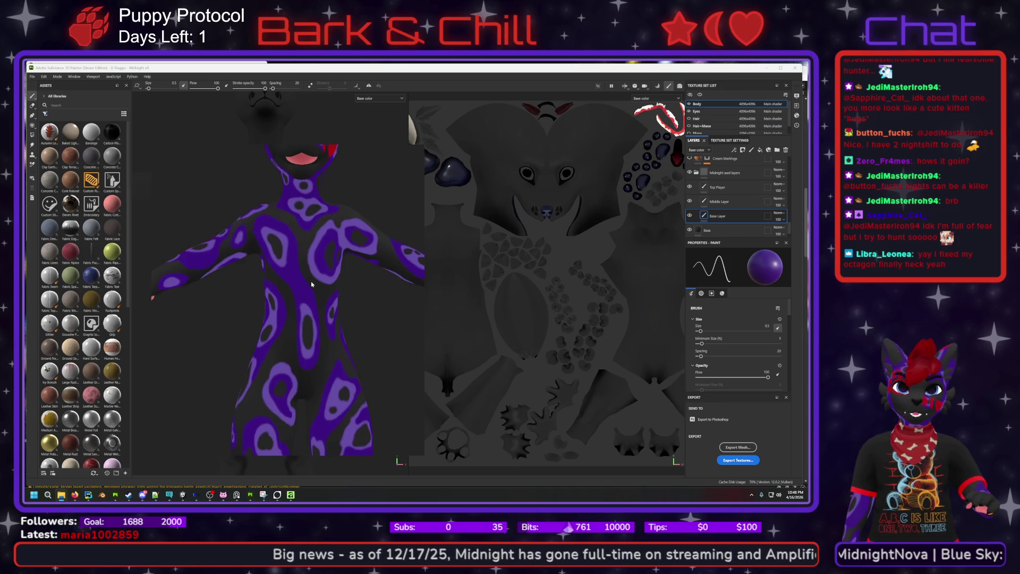
key("F1")
mouse_move(301, 303)
middle_mouse_down()
mouse_move(244, 212)
mouse_move(265, 244)
middle_mouse_up()
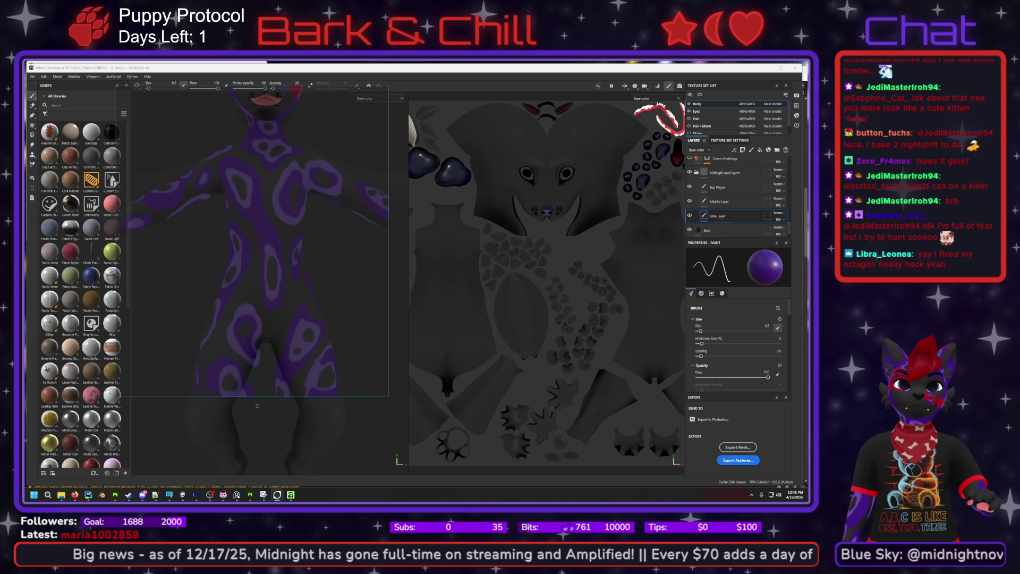
left_click_drag(268, 397, 267, 448)
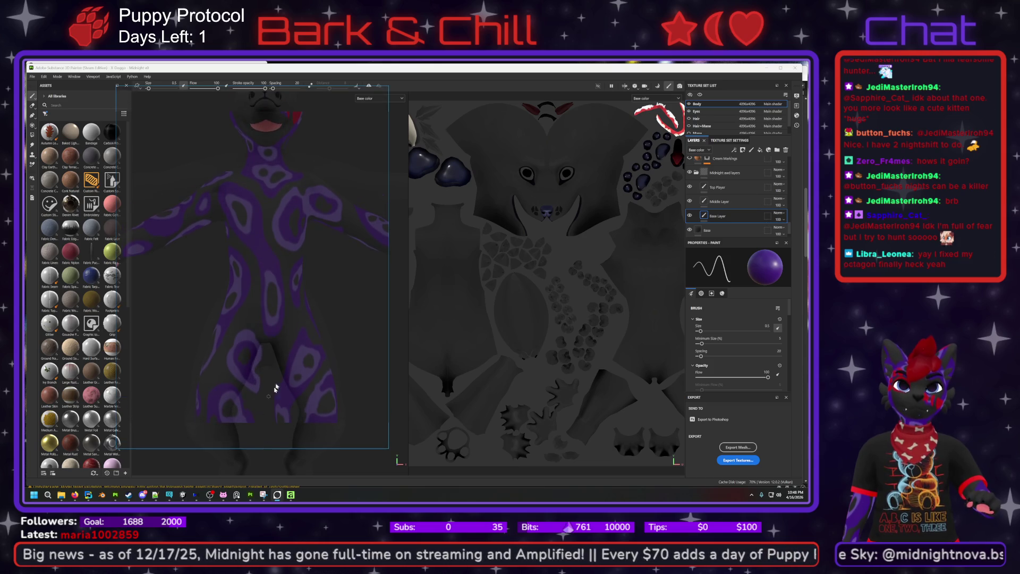
- Close the translucent overlay window and undo the last brush stroke
right_click(279, 496)
left_click(268, 479)
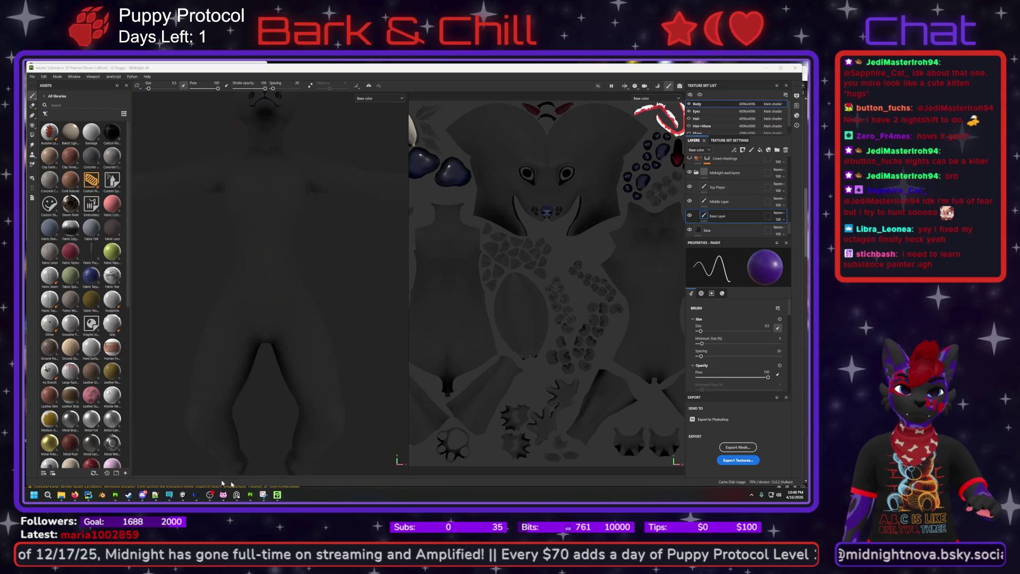
mouse_move(247, 495)
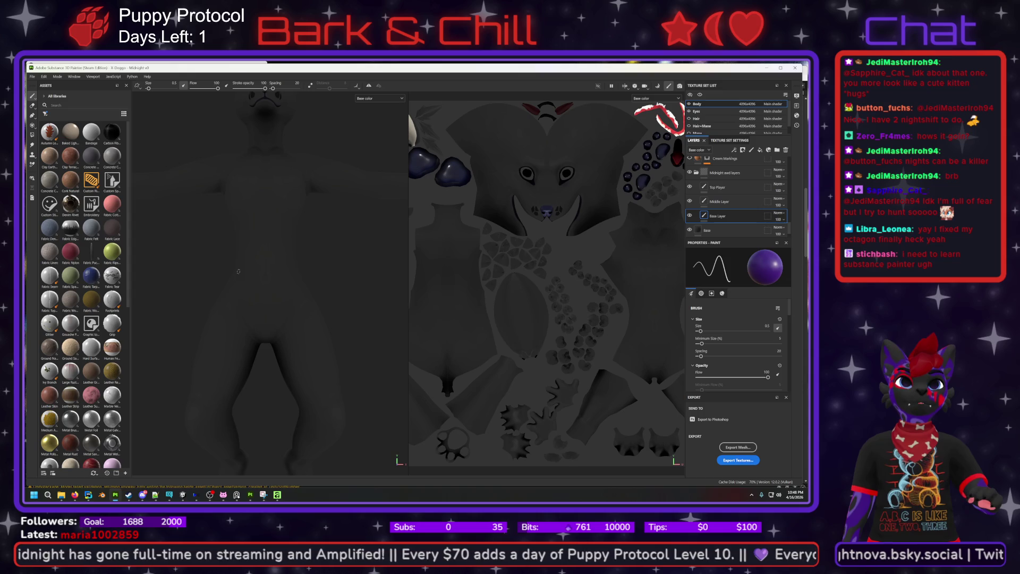
key("ctrl+z")
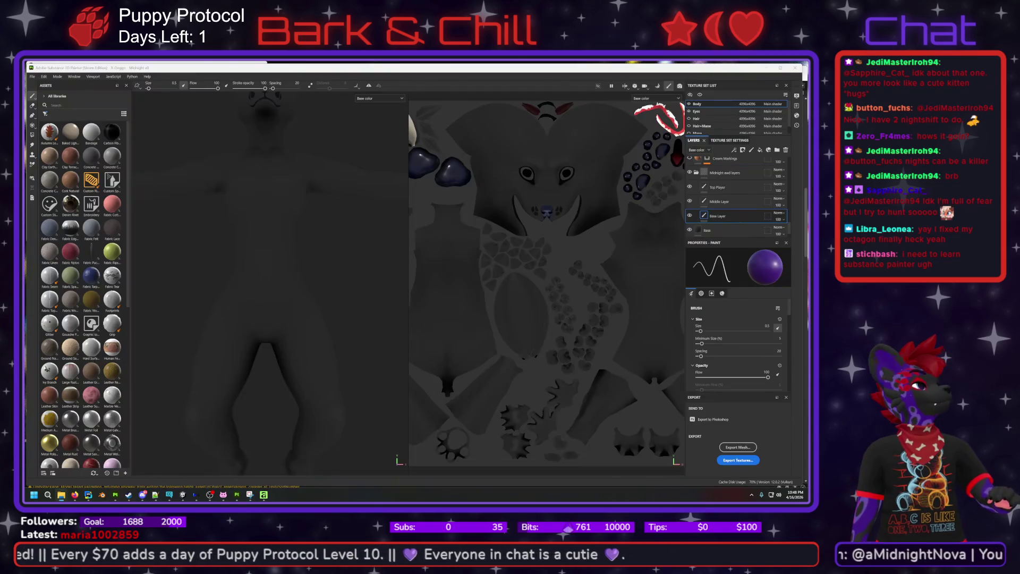
- Place the reference frame over the model's body and drop the purple-marked reference into it
left_click_drag(392, 257, 269, 285)
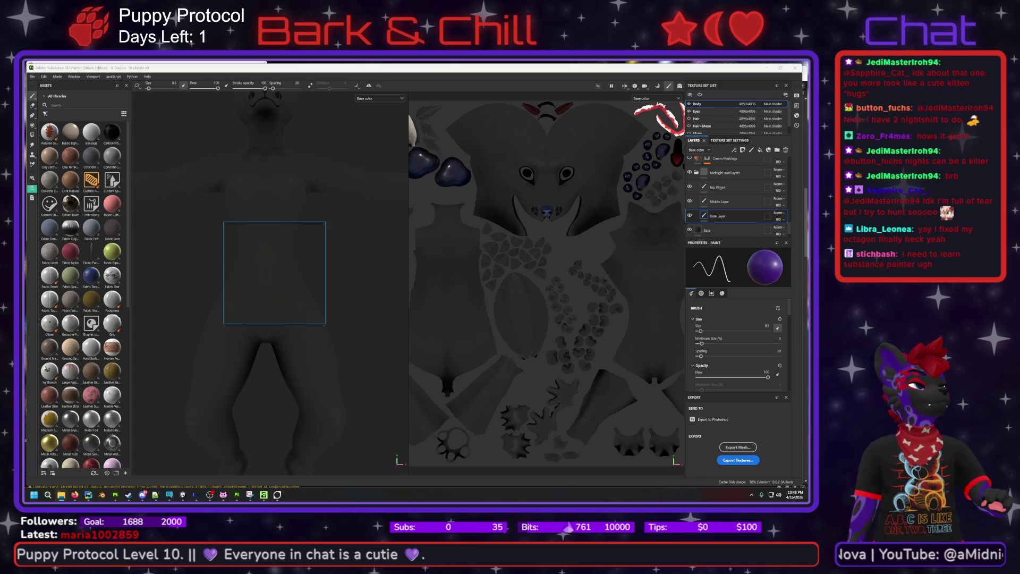
mouse_move(68, 335)
left_mouse_down()
mouse_move(278, 285)
mouse_move(285, 308)
left_mouse_up()
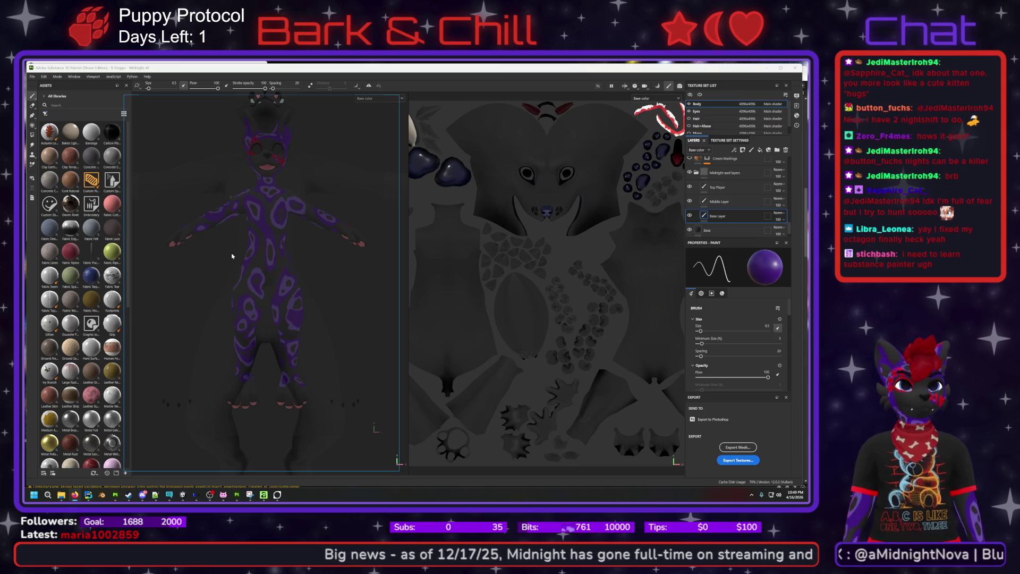
scroll(301, 259, "up", 3)
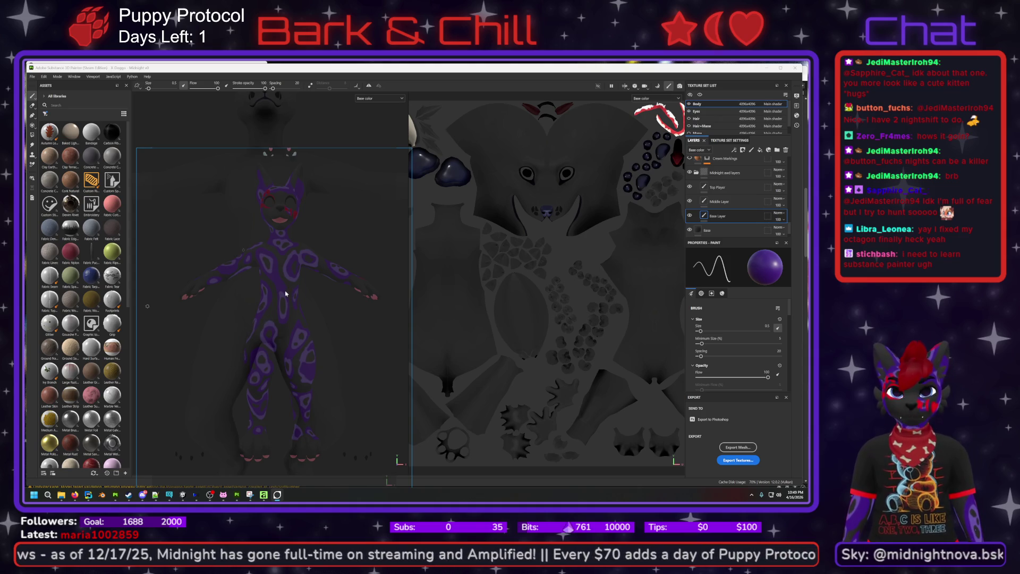
key("super+shift+s")
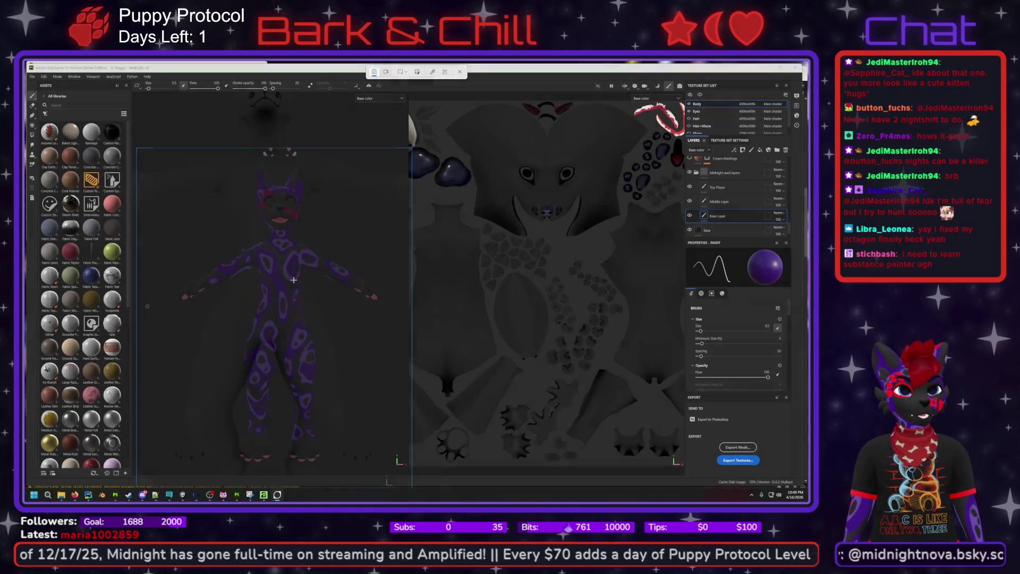
key("Escape")
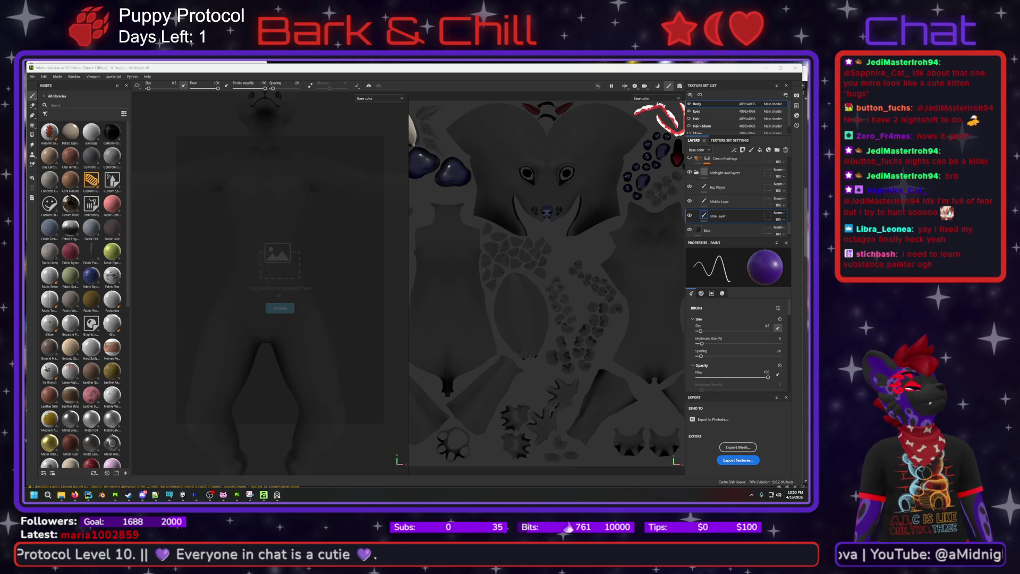
- Orbit and zoom the model so its torso and legs sit under the purple-marked reference
key("super+d")
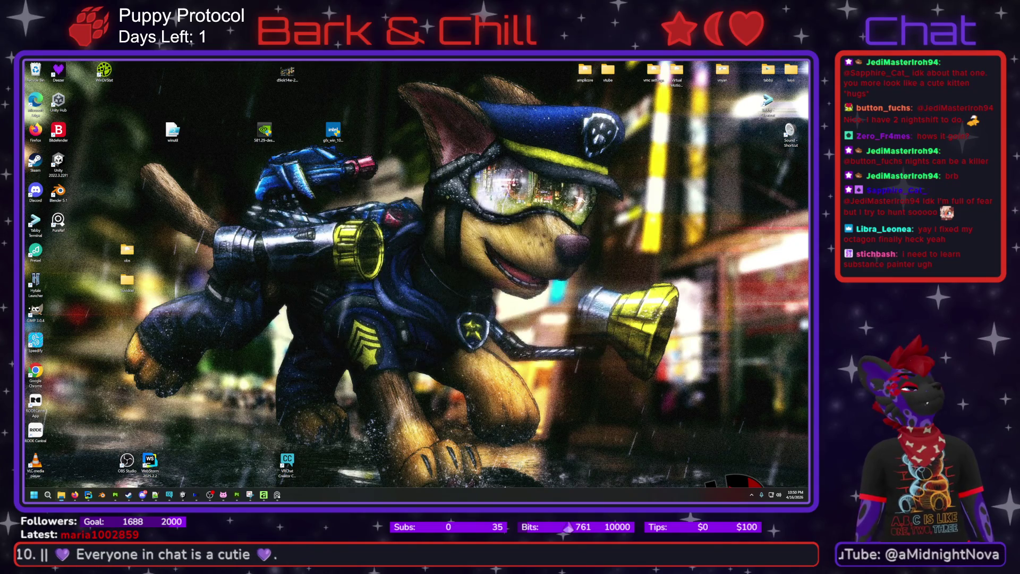
key("super+d")
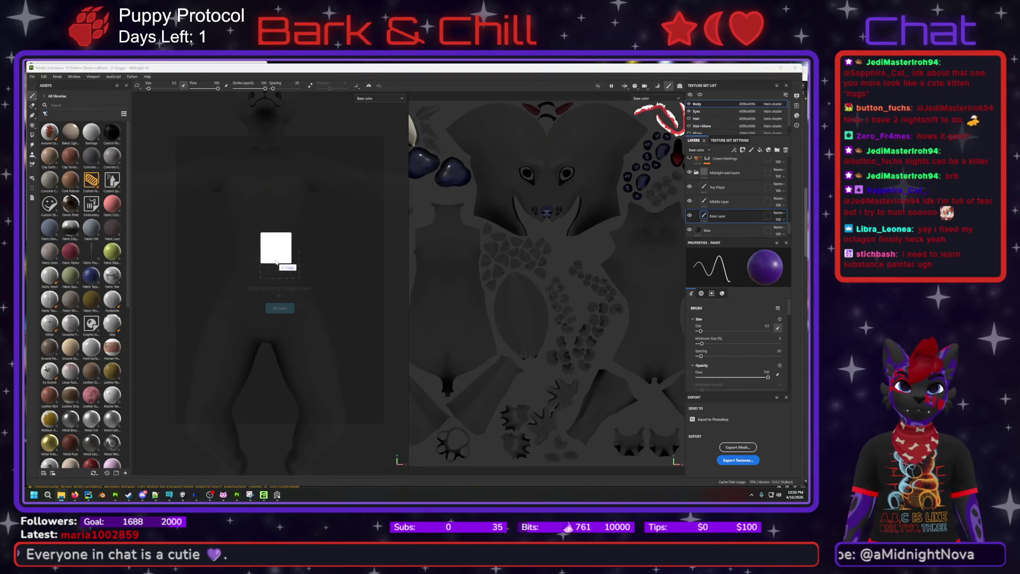
mouse_move(255, 165)
left_mouse_down("alt")
mouse_move(255, 262)
mouse_move(269, 213)
mouse_move(263, 228)
mouse_move(258, 207)
mouse_move(255, 228)
left_mouse_up("alt")
scroll(255, 262, "up", 4)
right_click_drag(267, 423, 267, 472, "alt")
scroll(272, 336, "down", 5)
left_click_drag(268, 249, 266, 233, "alt")
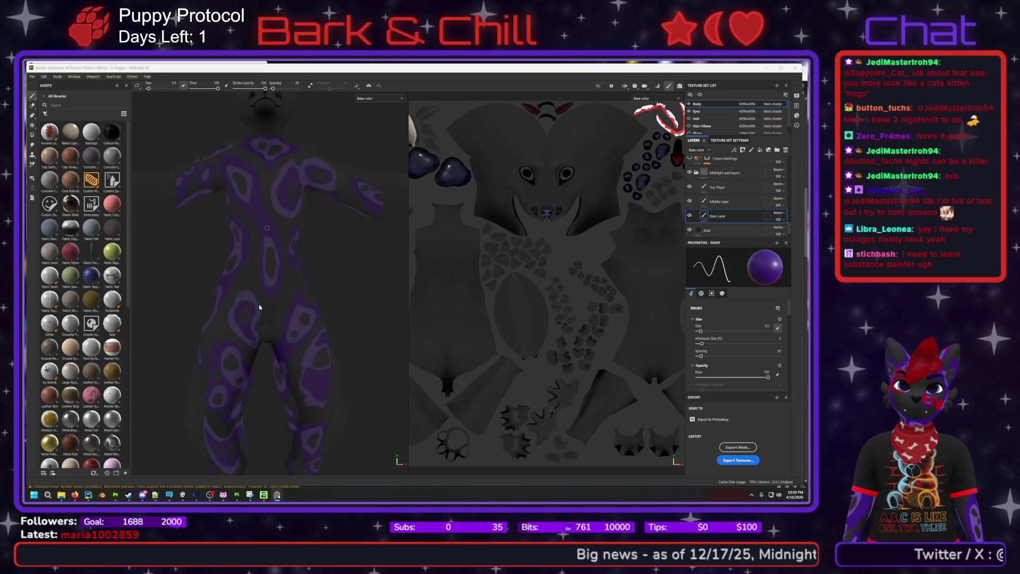
scroll(260, 306, "up", 3)
scroll(266, 292, "down", 3)
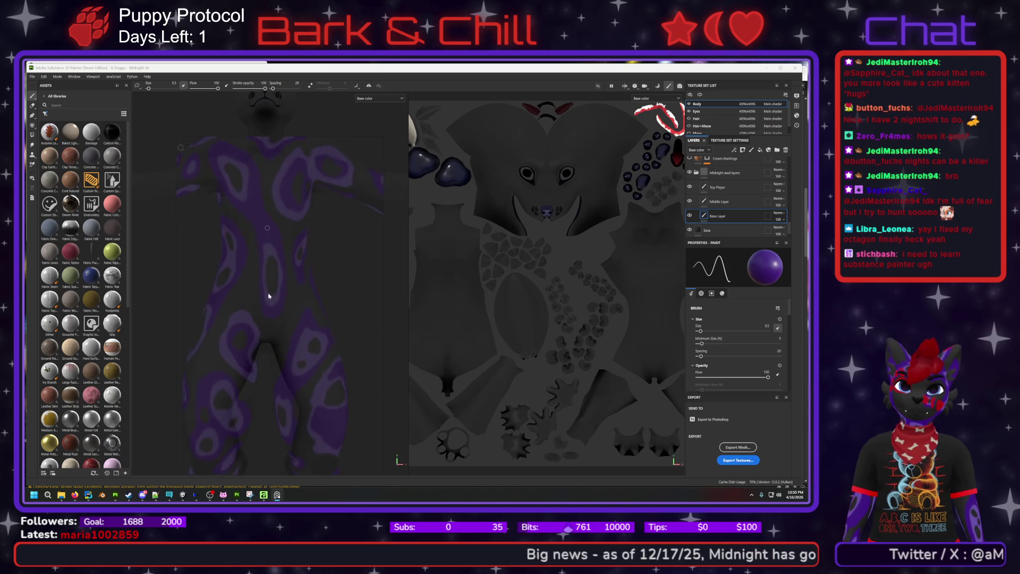
scroll(267, 293, "down", 2)
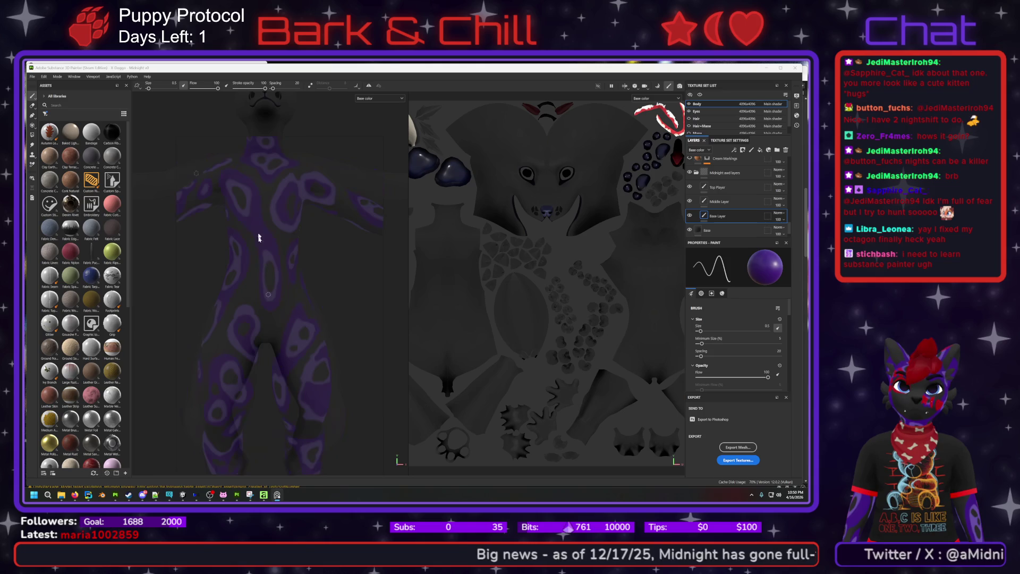
mouse_move(305, 168)
left_mouse_down("alt")
mouse_move(292, 114)
mouse_move(276, 188)
left_mouse_up("alt")
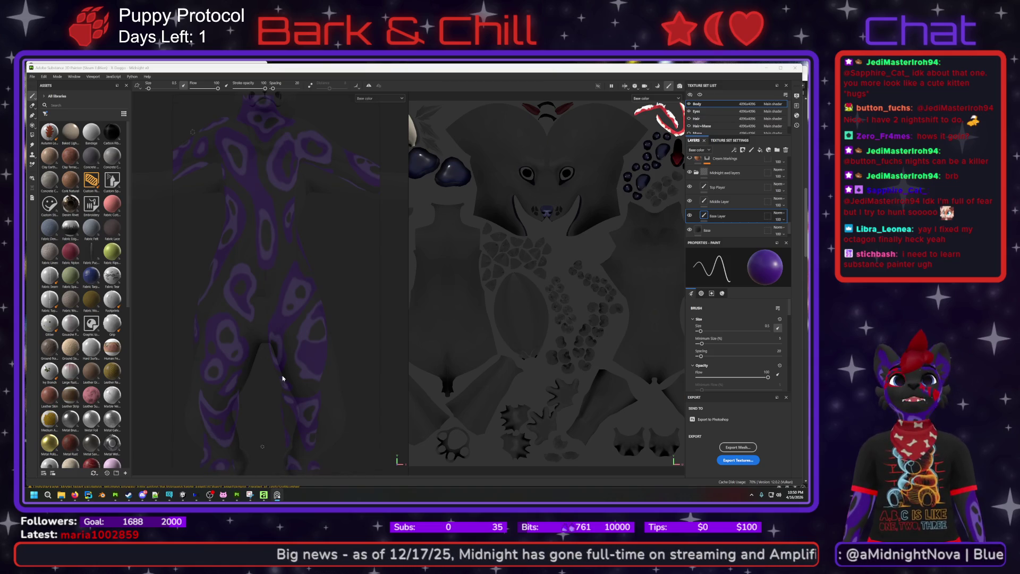
right_click(302, 123)
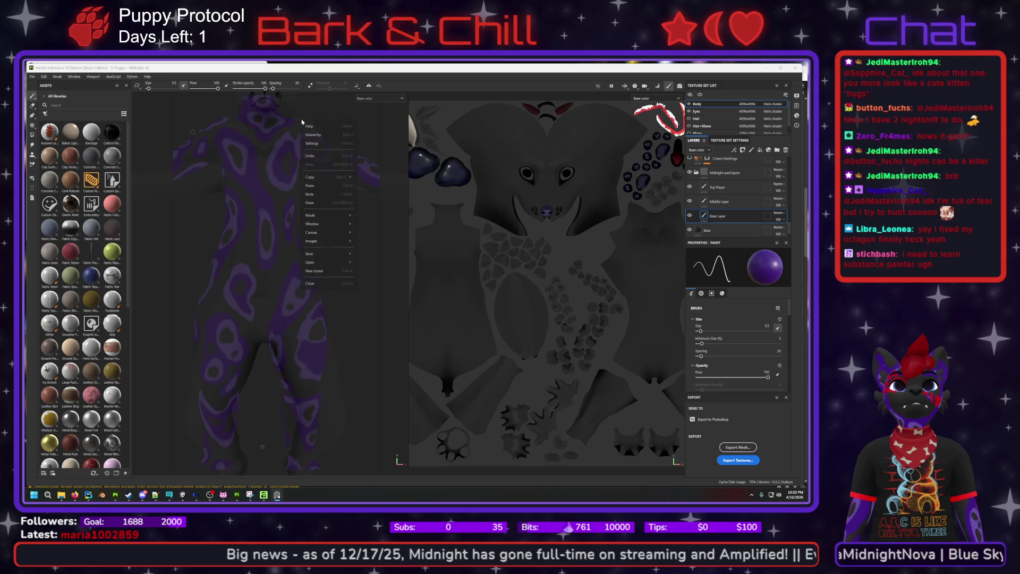
left_click(331, 143)
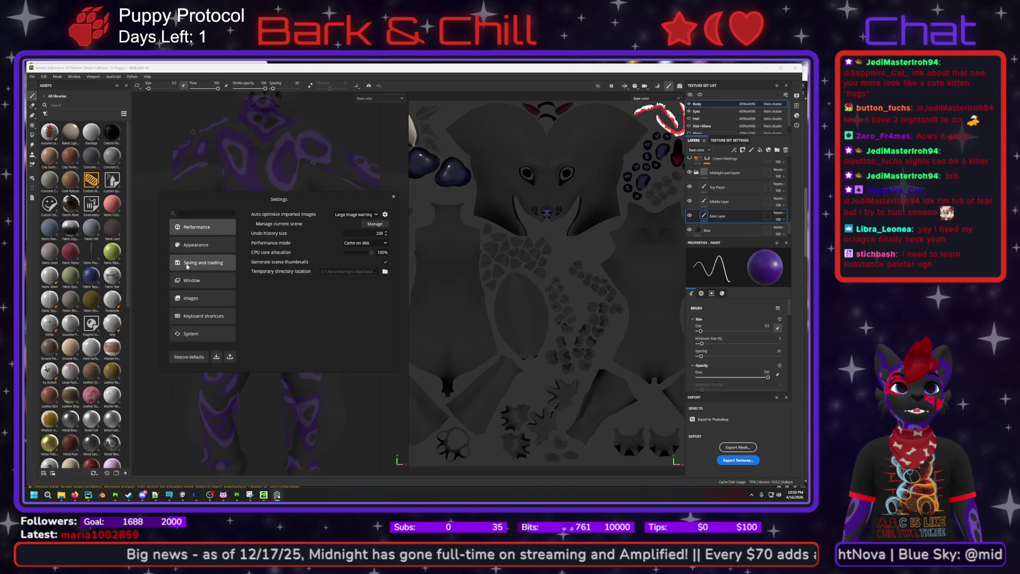
left_click(205, 299)
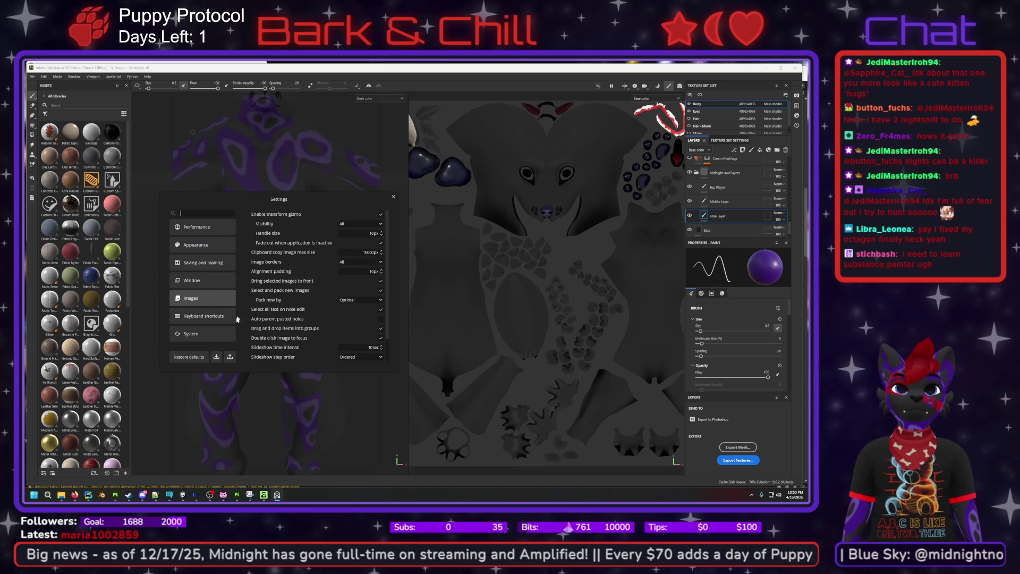
scroll(264, 262, "down", 2)
scroll(263, 263, "up", 2)
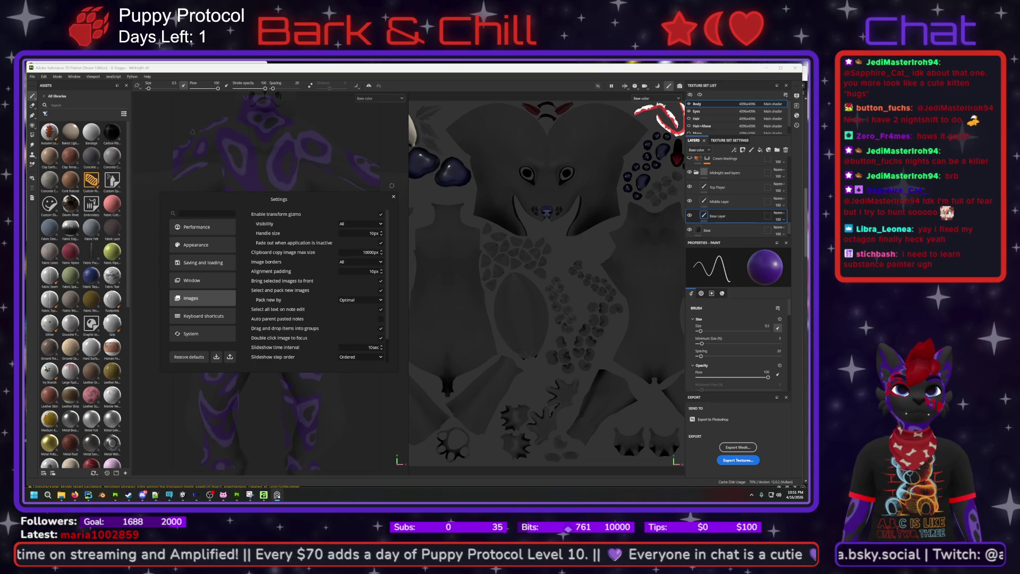
left_click(397, 199)
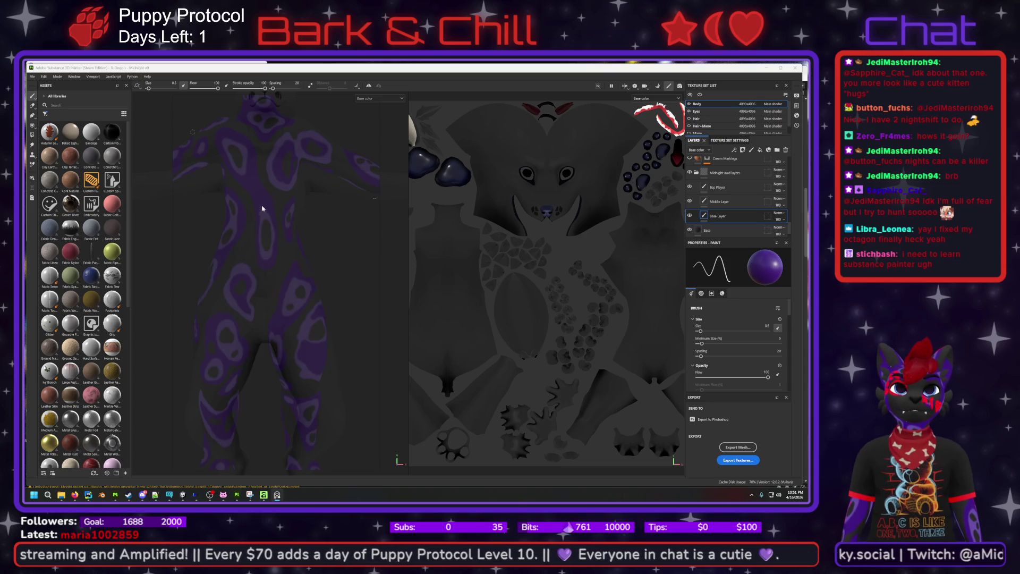
- Orbit the model to show the full body and fit it under the reference
scroll(263, 206, "up", 2)
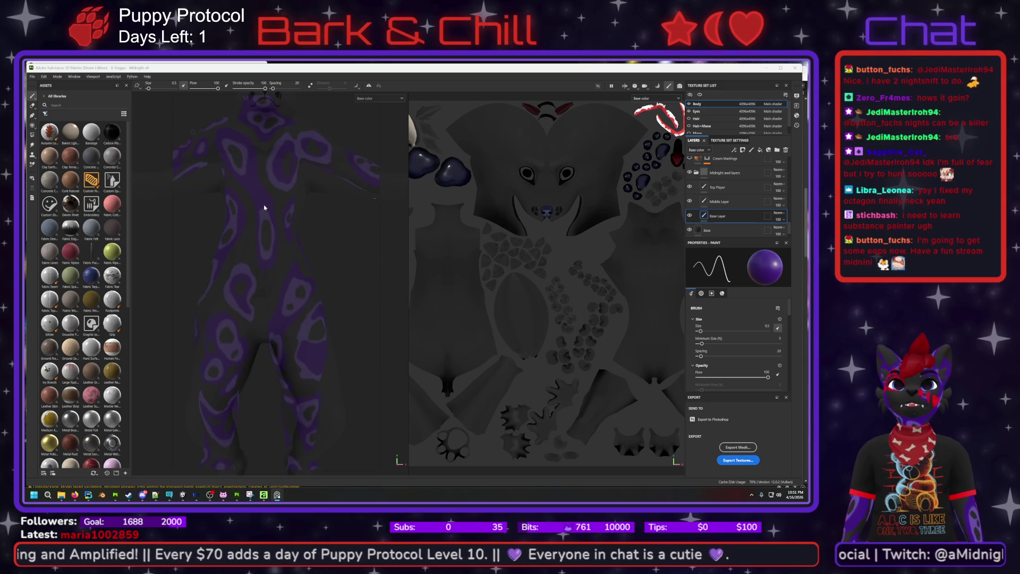
mouse_move(266, 207)
left_mouse_down("alt")
mouse_move(273, 167)
mouse_move(276, 196)
mouse_move(262, 189)
mouse_move(273, 199)
mouse_move(275, 186)
left_mouse_up("alt")
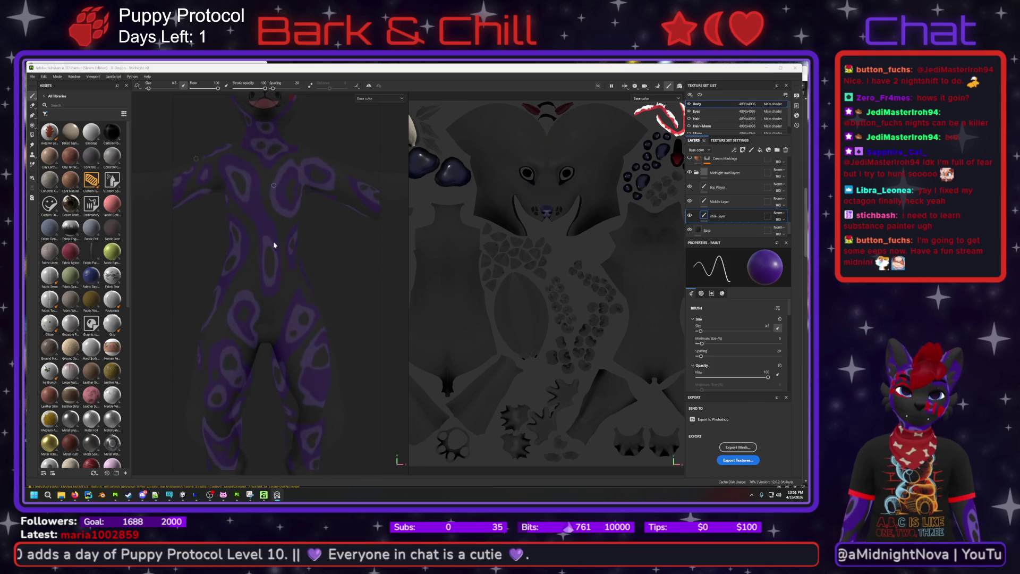
mouse_move(275, 269)
left_mouse_down("alt")
mouse_move(303, 274)
mouse_move(302, 213)
left_mouse_up("alt")
left_click_drag(319, 128, 327, 110, "alt")
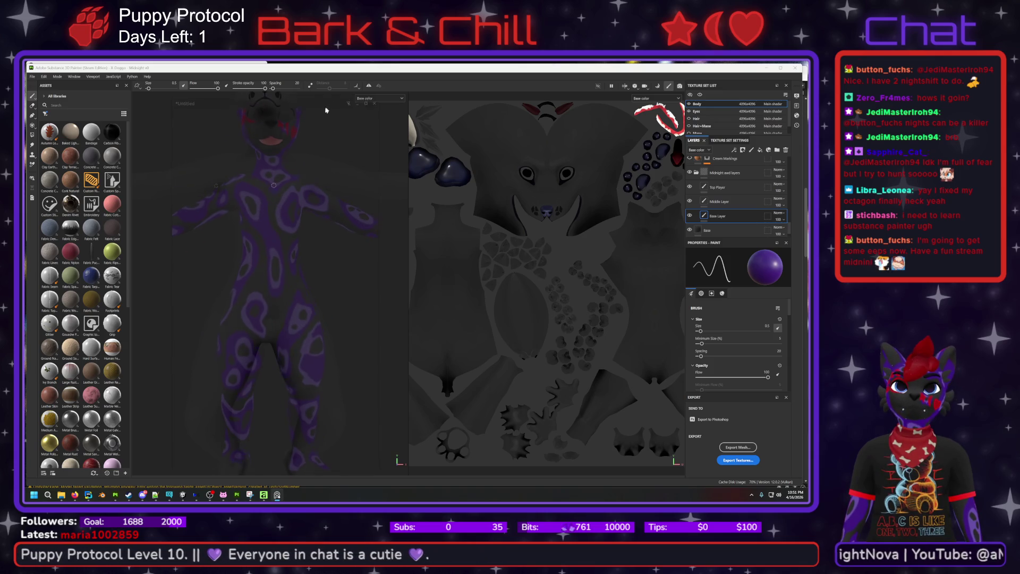
left_click_drag(307, 166, 279, 148, "alt")
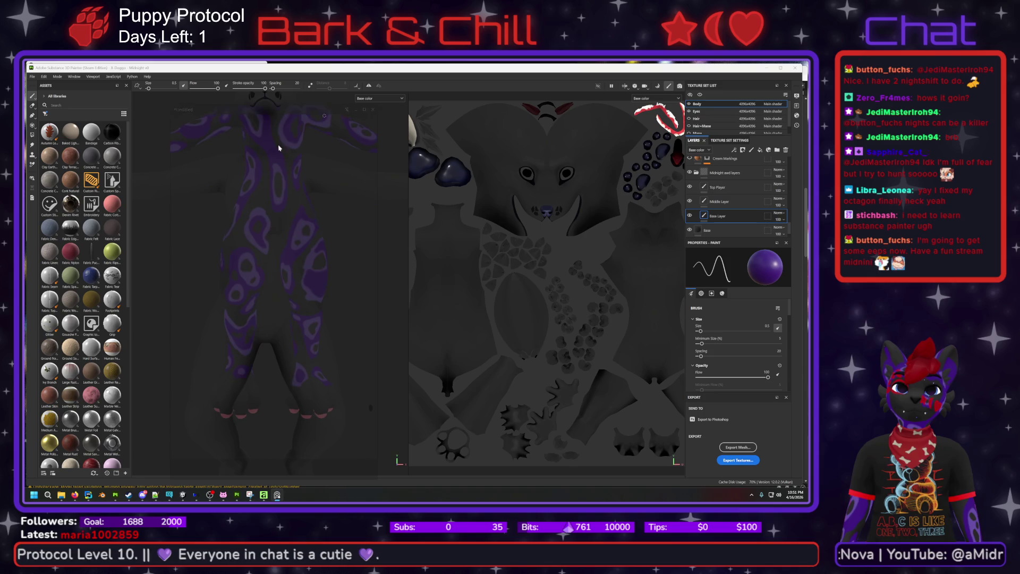
key("f")
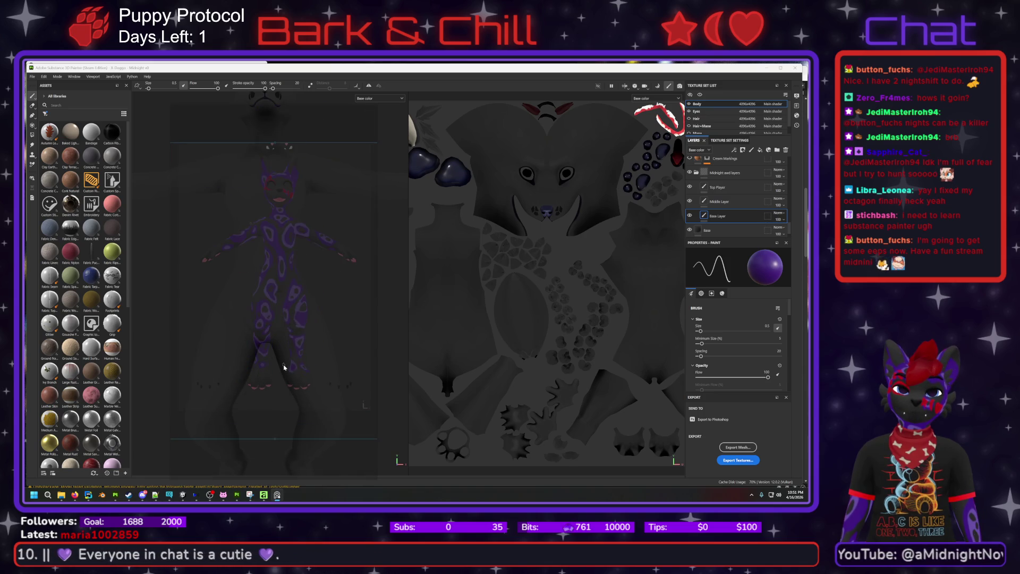
middle_click_drag(284, 367, 263, 293)
- Reframe the model from a higher front angle with hands raised and head in view
scroll(263, 294, "down", 2)
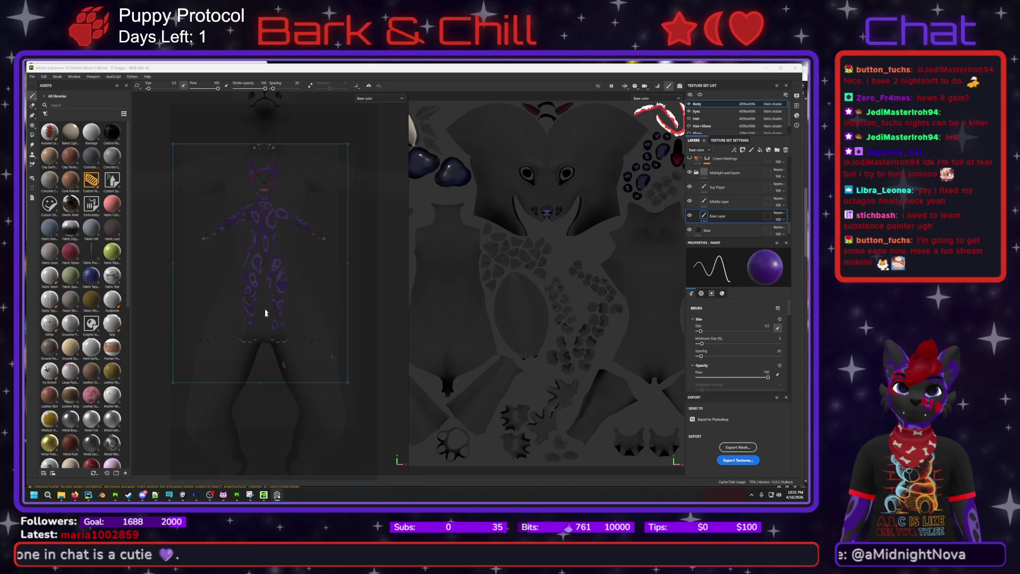
scroll(259, 382, "up", 2)
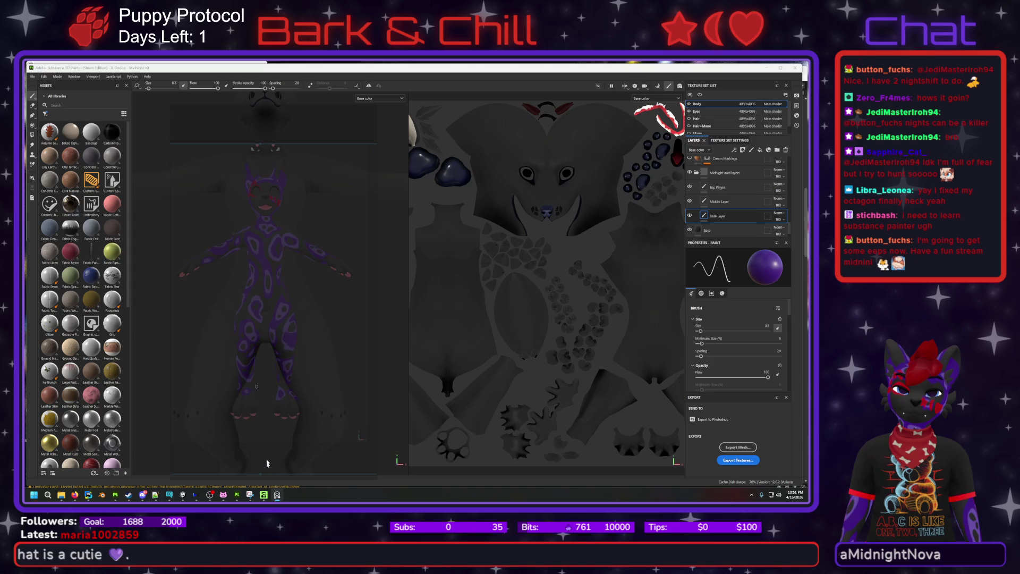
scroll(284, 366, "up", 3)
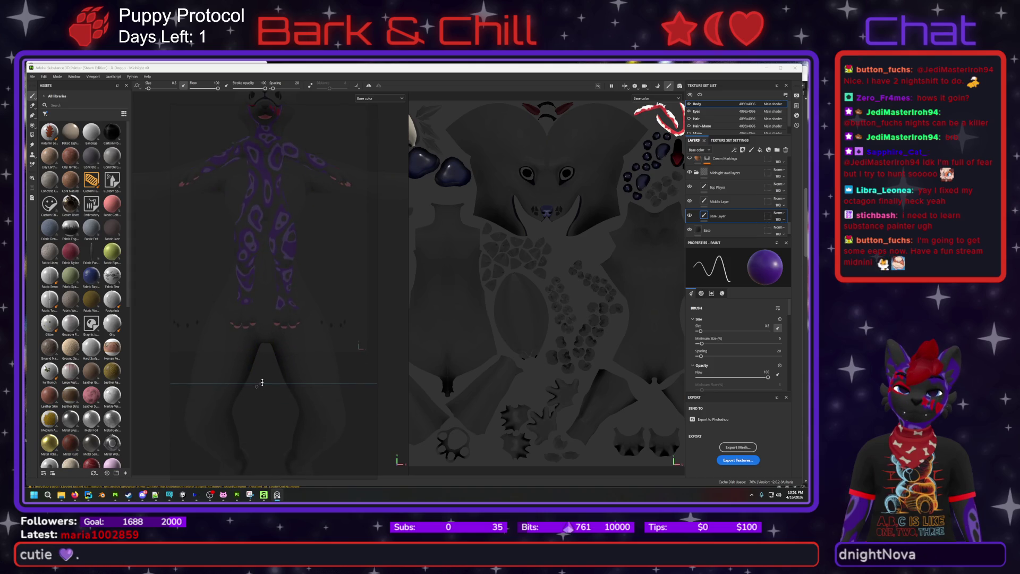
scroll(280, 408, "up", 2)
scroll(280, 408, "up", 3)
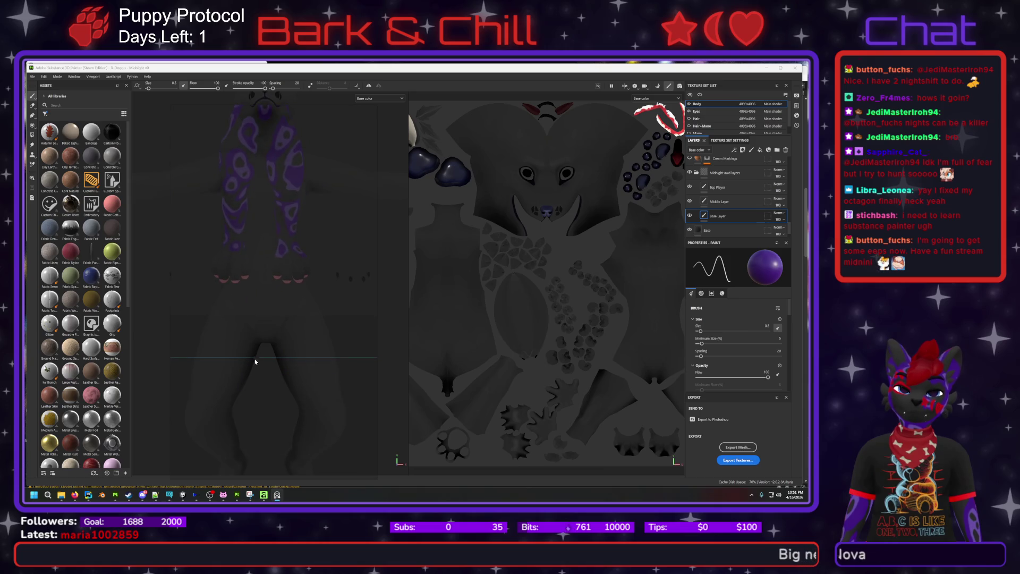
key("f")
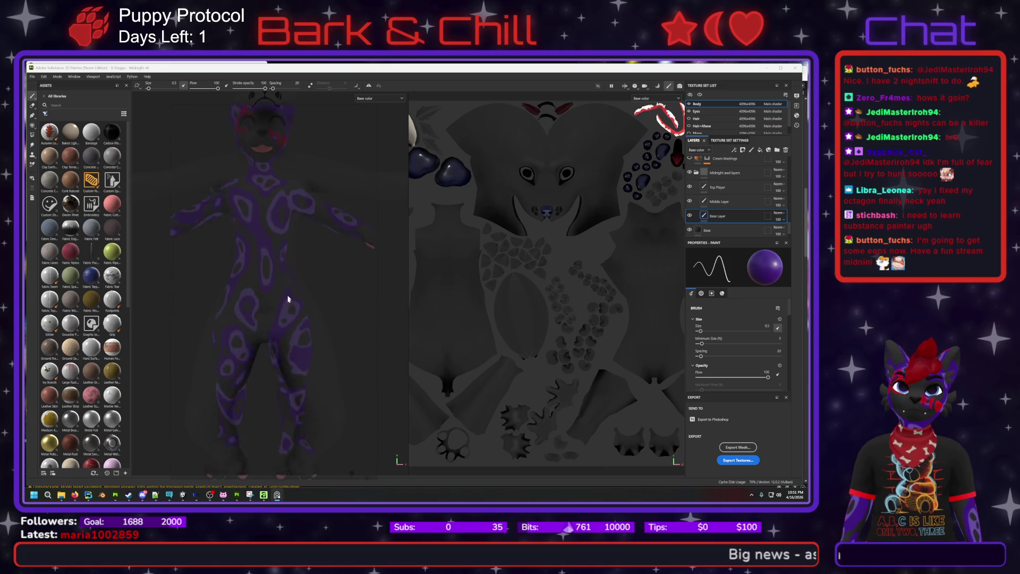
mouse_move(269, 372)
left_mouse_down("alt")
mouse_move(285, 292)
mouse_move(281, 337)
left_mouse_up("alt")
scroll(274, 343, "up", 5)
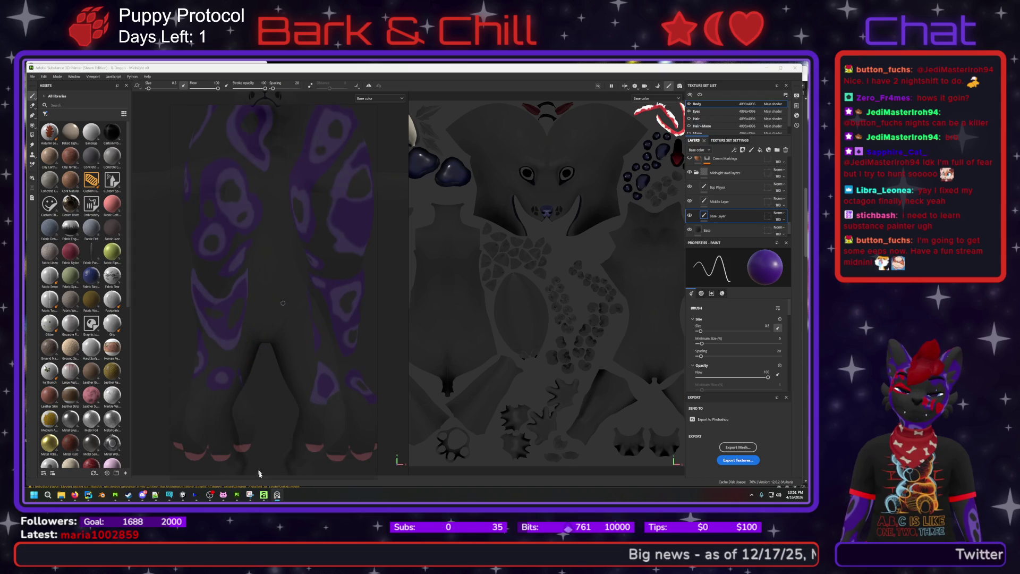
mouse_move(273, 384)
left_mouse_down("alt")
mouse_move(258, 230)
mouse_move(255, 315)
mouse_move(262, 311)
left_mouse_up("alt")
scroll(262, 304, "down", 4)
middle_click_drag(271, 171, 262, 228, "alt")
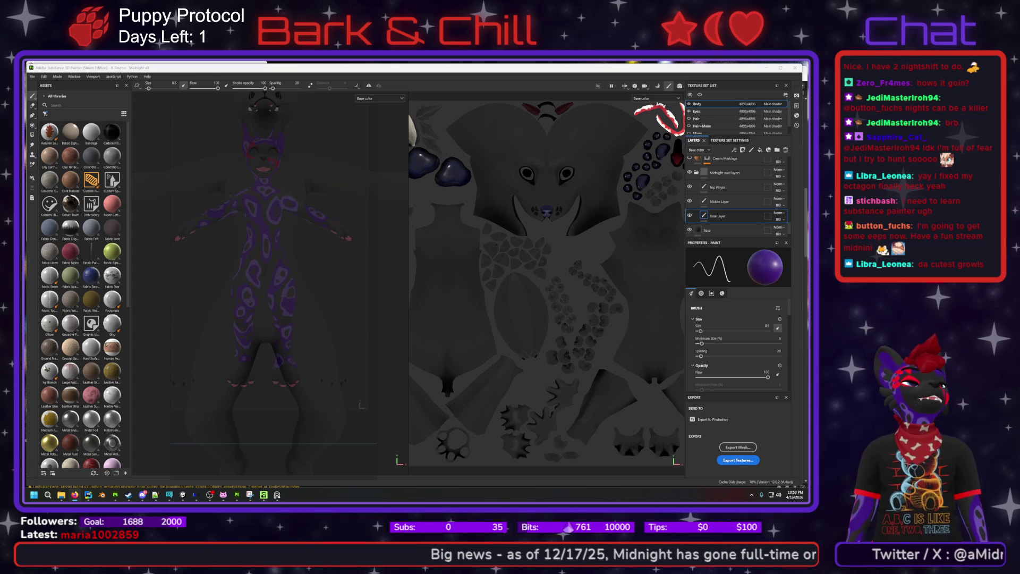
- Refit the view with F so the model sits slightly lower beneath the overlay
key("f")
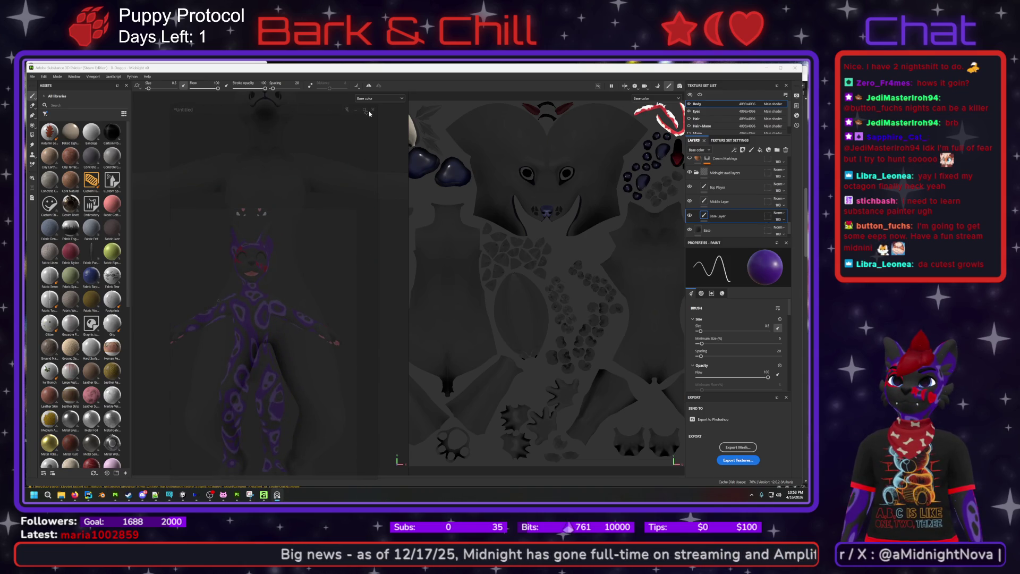
- Discard the untitled PureRef board without saving and drop in the purple-marked avatar reference image
left_click(373, 110)
left_click(272, 310)
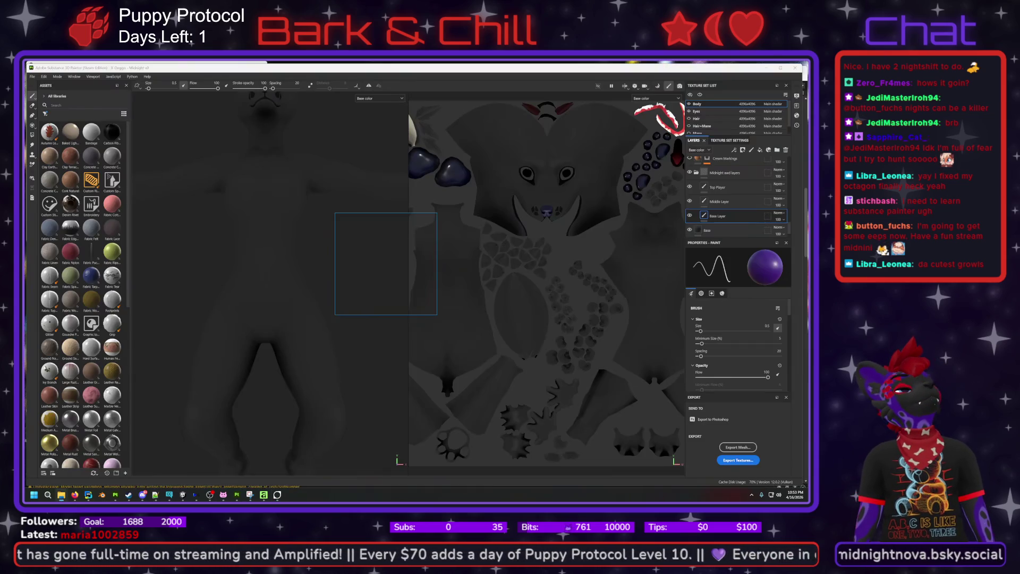
mouse_move(413, 265)
left_mouse_down()
mouse_move(396, 278)
mouse_move(423, 284)
left_mouse_up()
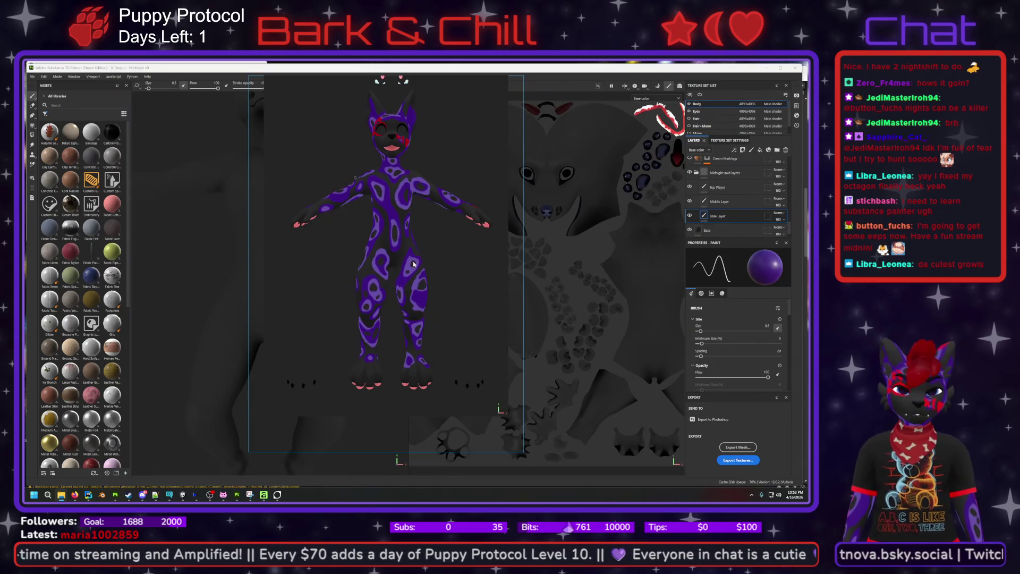
- Move the translucent avatar reference over the grey model's full body in the Painter viewport
left_click_drag(396, 128, 264, 190)
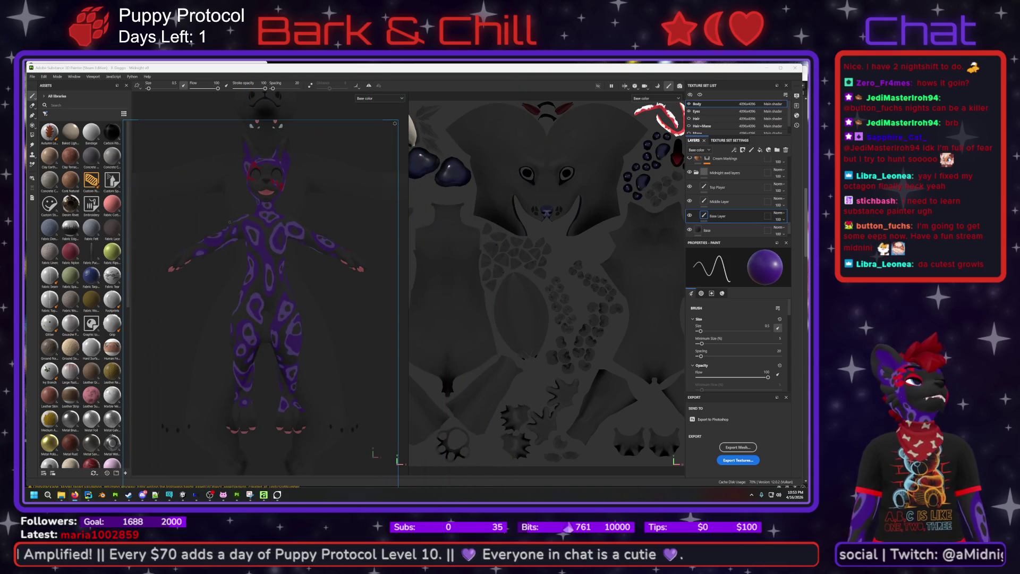
left_click_drag(272, 281, 274, 274)
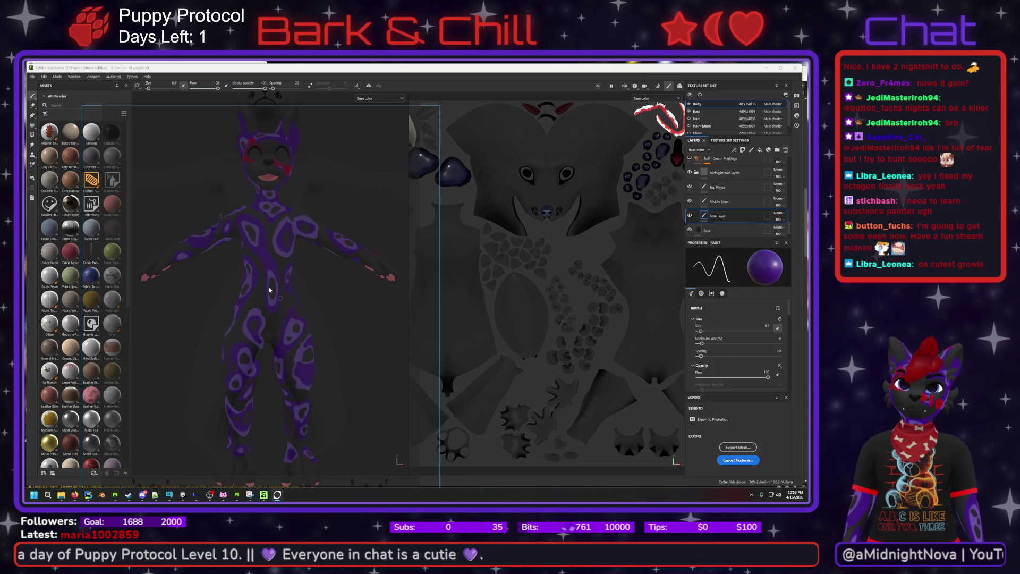
scroll(263, 283, "up", 5)
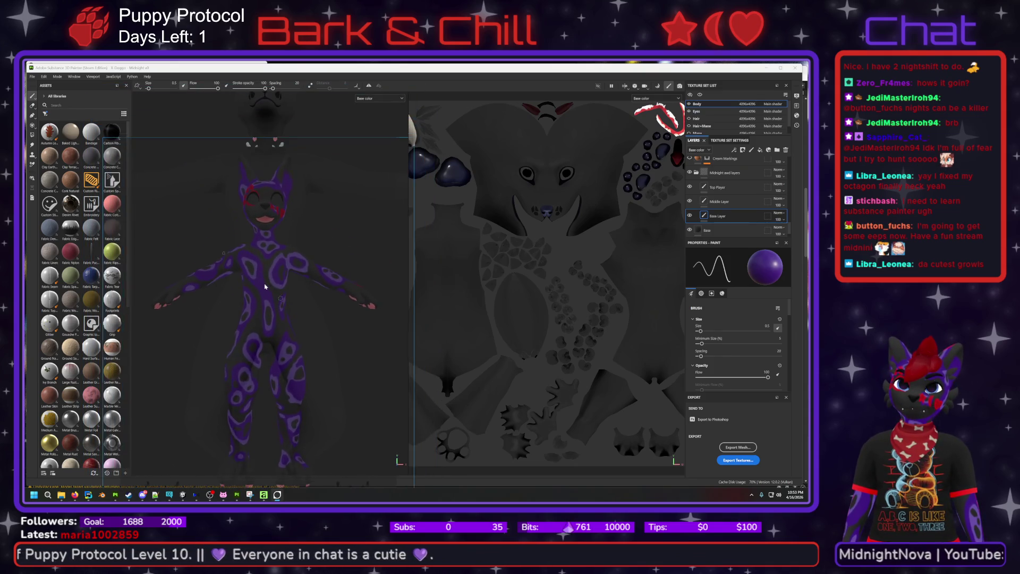
scroll(268, 291, "down", 5)
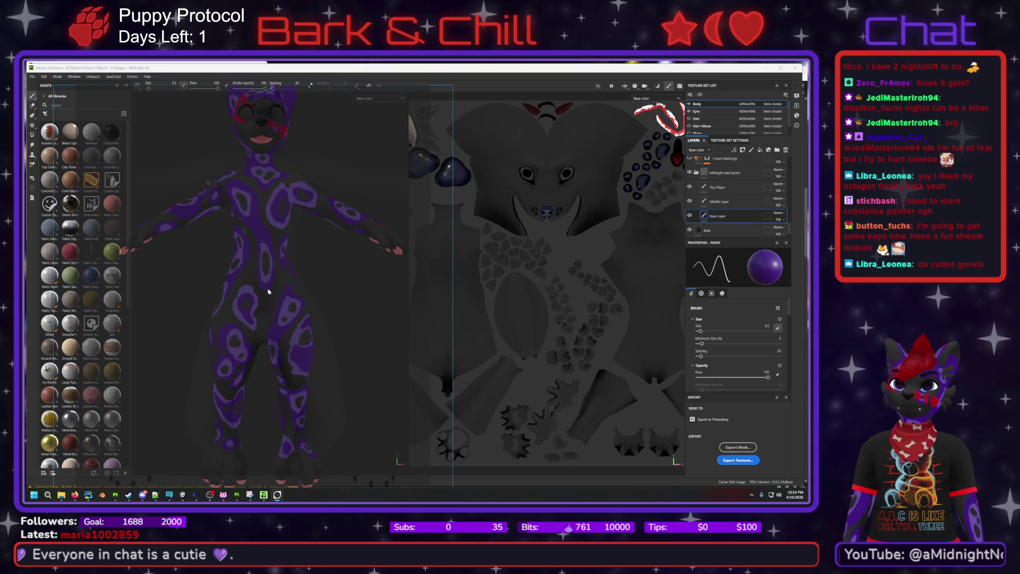
mouse_move(269, 314)
left_mouse_down()
mouse_move(274, 277)
mouse_move(287, 287)
mouse_move(267, 297)
mouse_move(255, 268)
mouse_move(263, 289)
mouse_move(266, 261)
mouse_move(270, 276)
mouse_move(497, 319)
mouse_move(327, 331)
mouse_move(330, 340)
left_mouse_up()
mouse_move(473, 347)
left_mouse_down()
mouse_move(290, 291)
mouse_move(292, 311)
mouse_move(279, 299)
mouse_move(276, 310)
mouse_move(264, 299)
mouse_move(269, 276)
mouse_move(263, 301)
mouse_move(271, 250)
mouse_move(312, 285)
mouse_move(321, 366)
left_mouse_up()
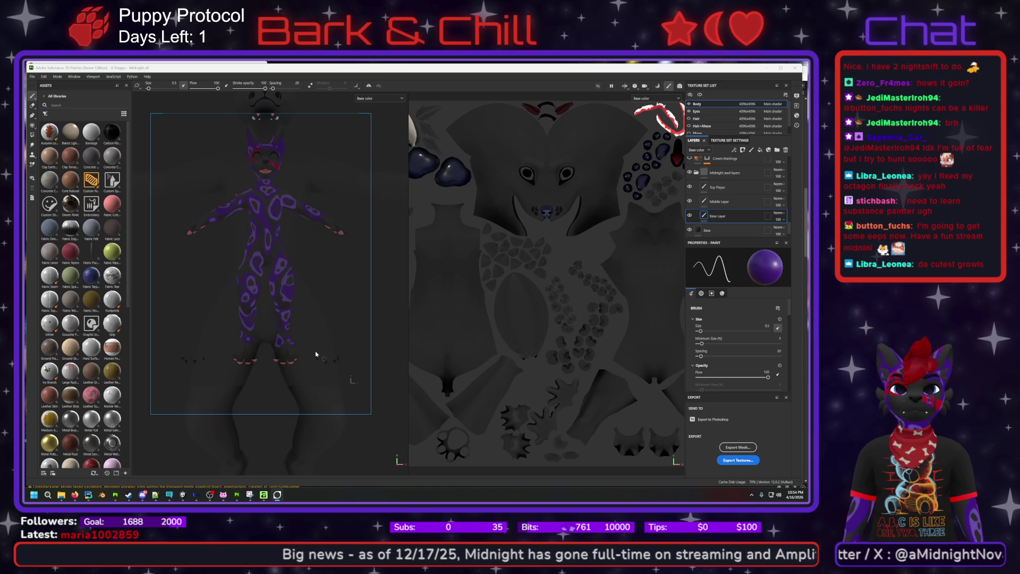
- Stretch the faint avatar overlay across the viewport to match the close-up model's torso and legs
mouse_move(273, 316)
left_mouse_down()
mouse_move(277, 345)
mouse_move(278, 269)
mouse_move(200, 374)
mouse_move(229, 332)
left_mouse_up()
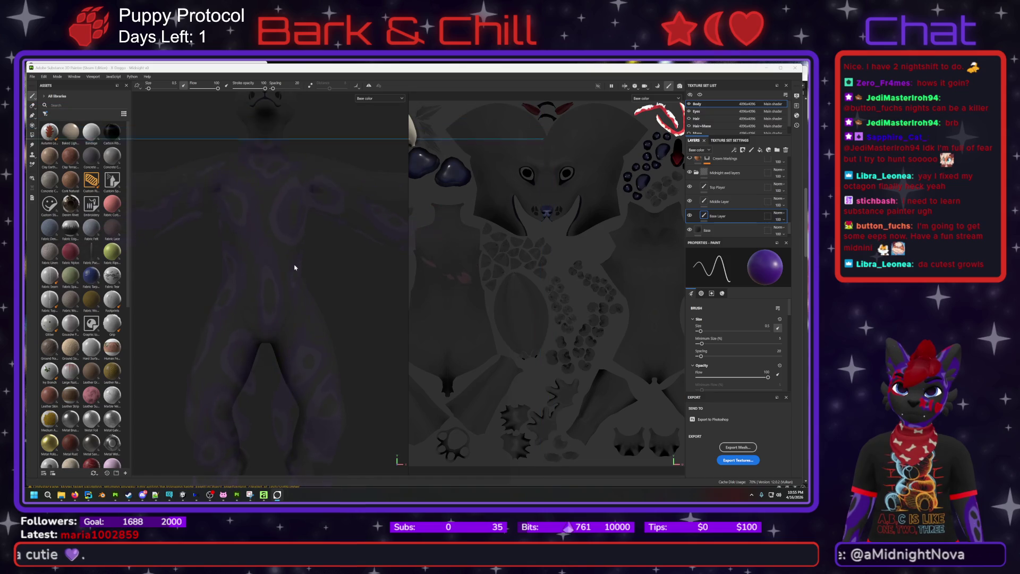
- Tilt and nudge the view so the overlay's shoulders and body line up with the model
left_click_drag(293, 270, 290, 231, "alt")
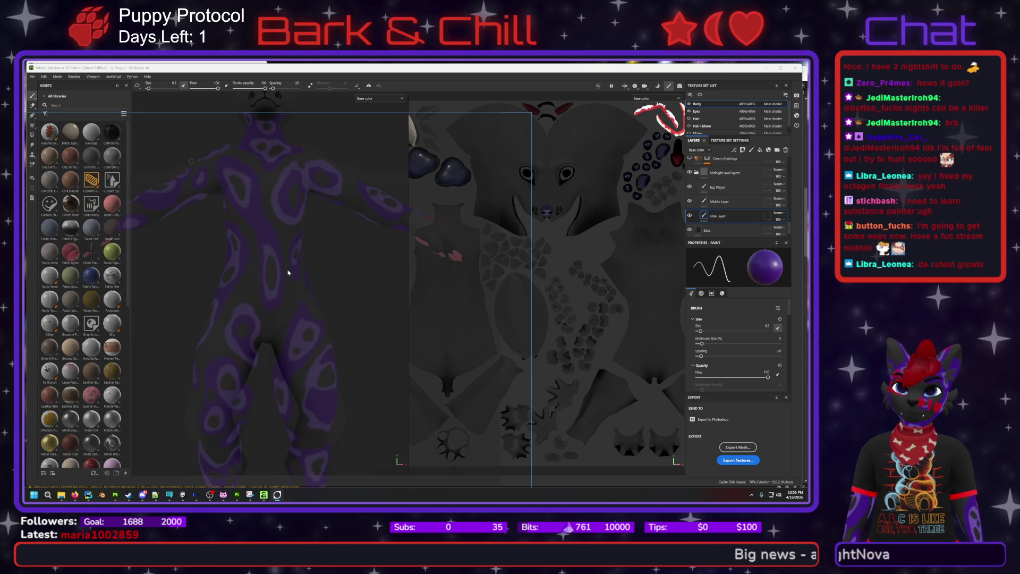
left_click_drag(280, 274, 281, 296, "alt")
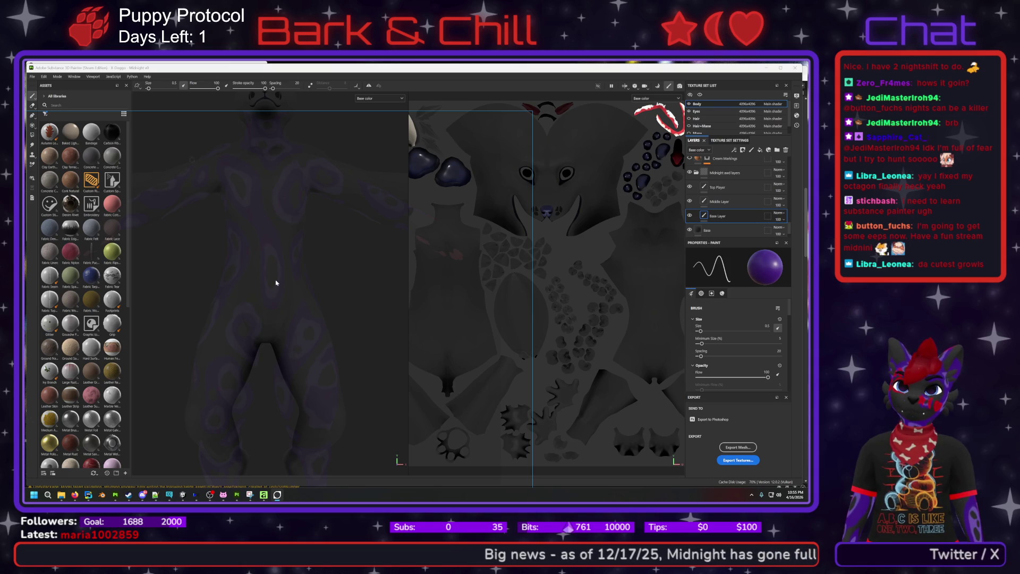
left_click_drag(276, 282, 275, 282, "alt")
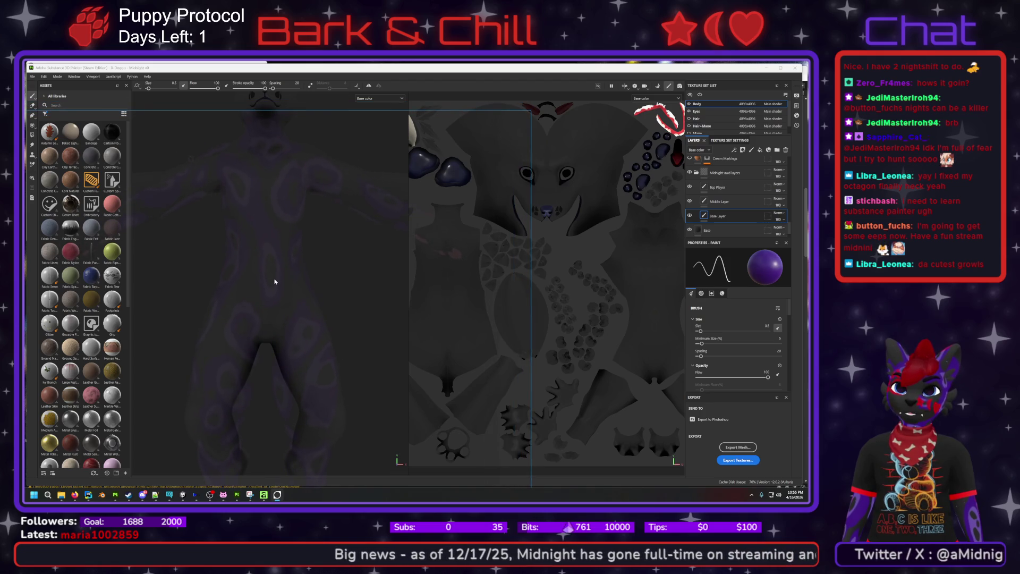